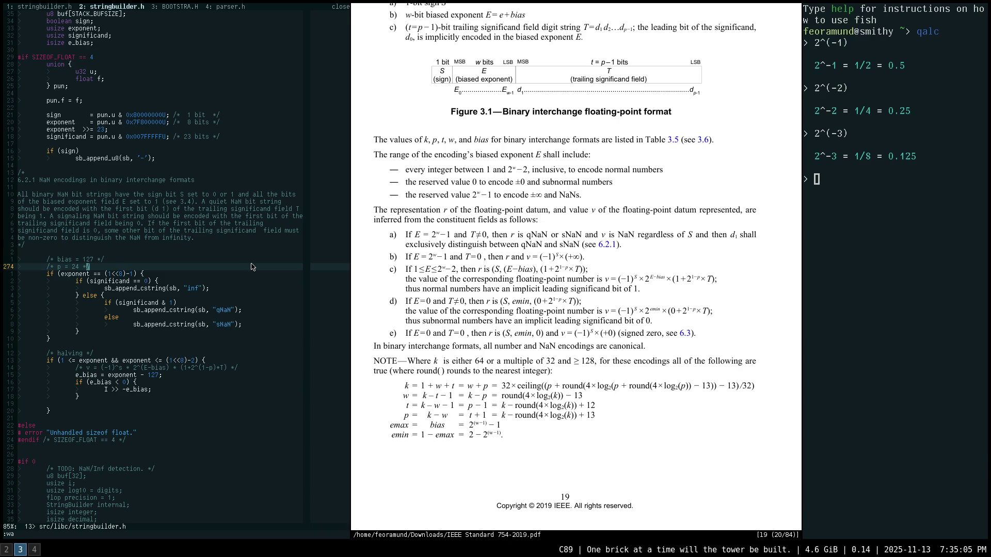
scroll(264, 314, "down", 3)
scroll(264, 315, "down", 3)
scroll(256, 340, "down", 4)
scroll(247, 356, "down", 3)
scroll(245, 362, "down", 3)
scroll(244, 361, "up", 4)
scroll(245, 357, "up", 4)
scroll(244, 353, "up", 4)
scroll(245, 349, "up", 4)
scroll(245, 348, "up", 1)
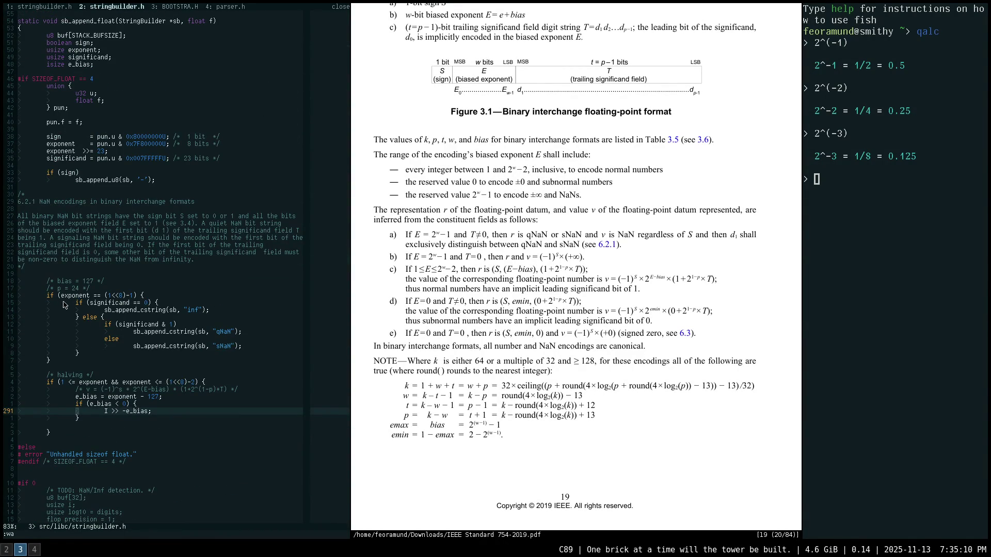
scroll(155, 306, "up", 1)
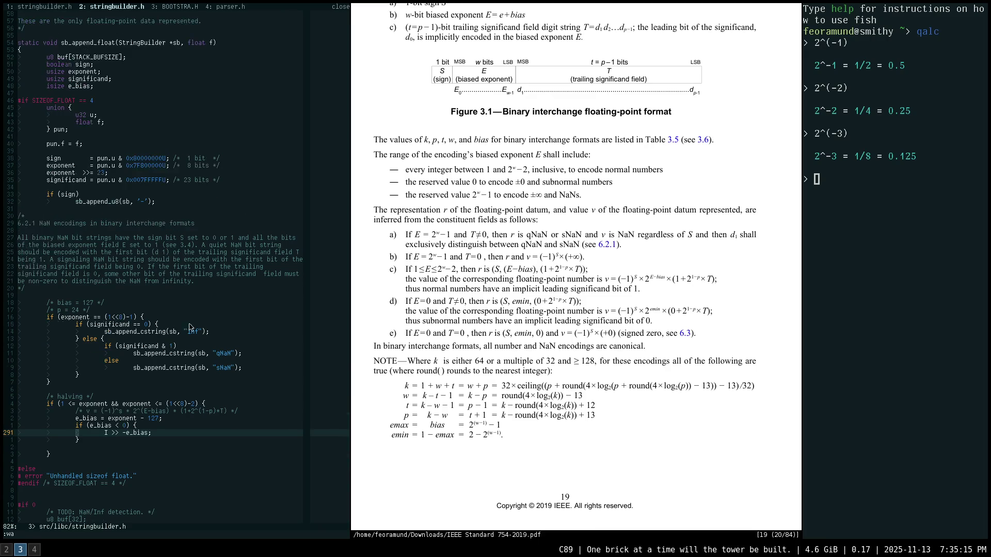
scroll(198, 330, "up", 1)
scroll(197, 330, "up", 2)
scroll(209, 325, "up", 2)
scroll(224, 317, "up", 2)
scroll(241, 310, "up", 2)
scroll(240, 310, "up", 4)
scroll(183, 268, "up", 4)
scroll(202, 328, "up", 4)
scroll(244, 305, "up", 4)
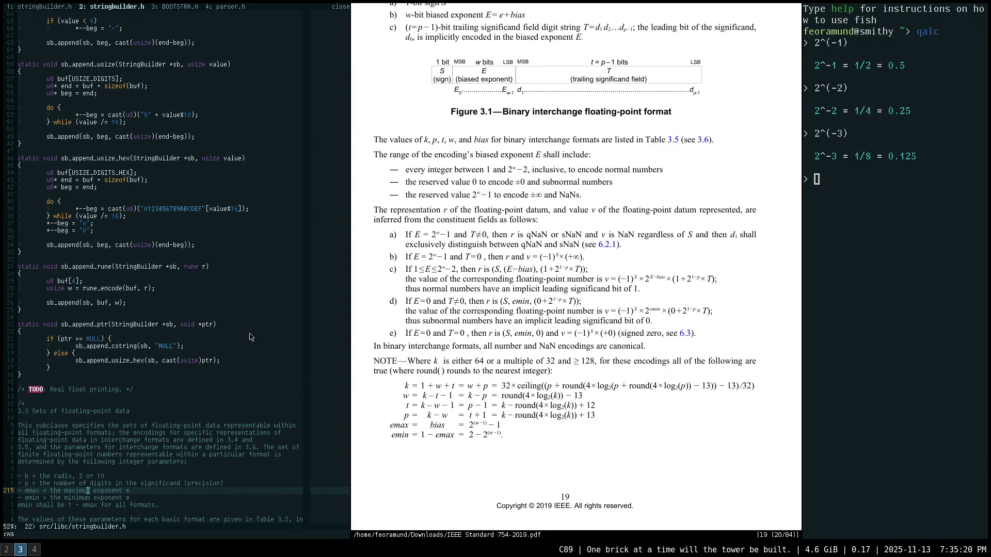
scroll(262, 338, "down", 6)
scroll(262, 338, "down", 6)
scroll(264, 339, "down", 6)
scroll(264, 341, "down", 5)
scroll(264, 344, "down", 5)
scroll(233, 339, "up", 1)
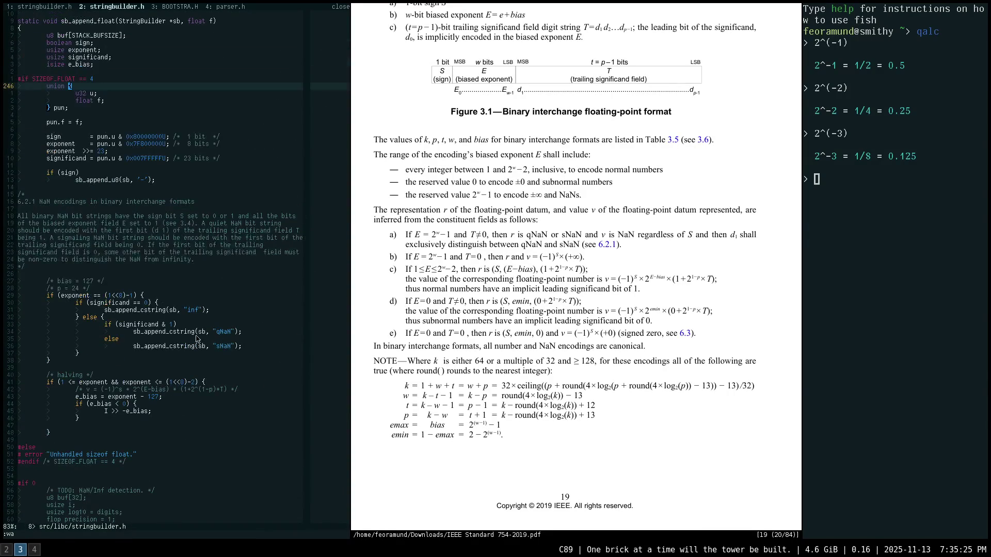
- Position the cursor in the float function after the NaN checks, cancelling a half-typed command
left_click(90, 370)
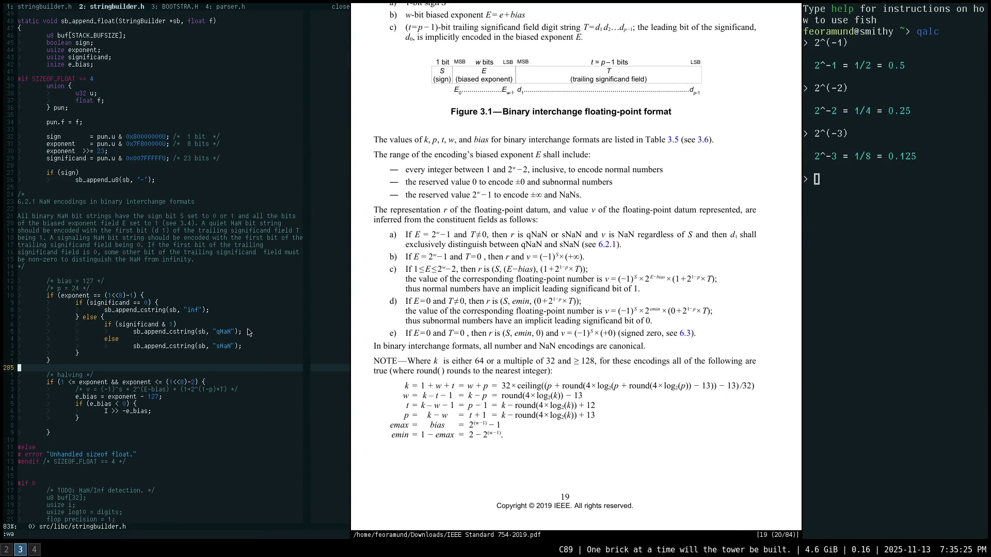
left_click(71, 277)
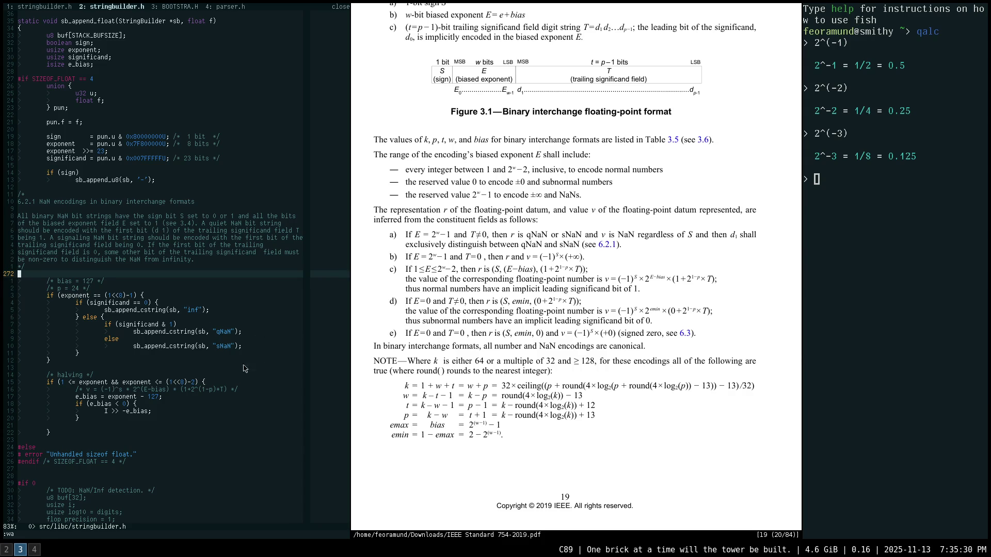
left_click(91, 370)
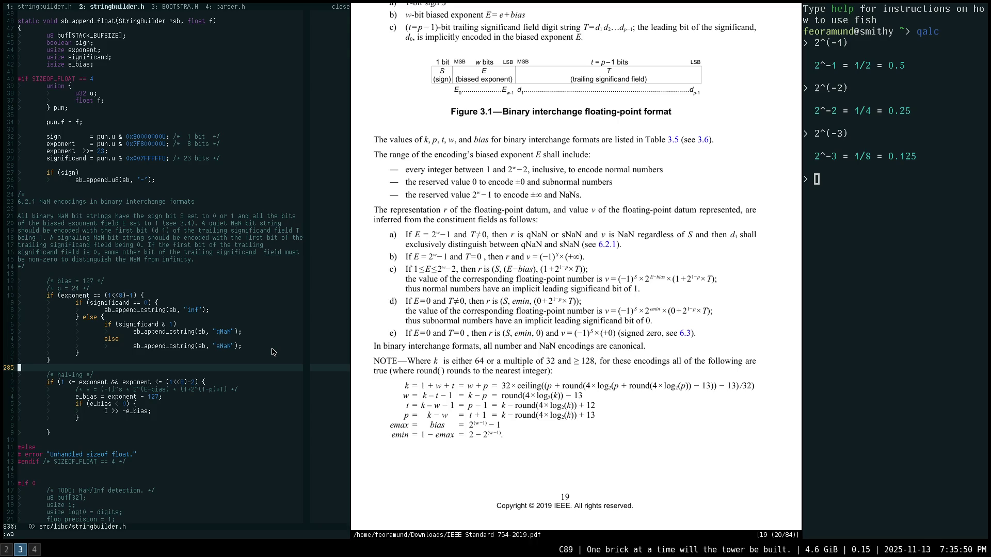
type(":colorscheme sol")
key("BackSpace")
key("BackSpace")
key("BackSpace")
key("BackSpace")
key("BackSpace")
key("BackSpace")
key("BackSpace")
key("BackSpace")
- Select the PDF's encoding rules, then copy the normal-number formula v = (−1)^S × 2^(E−bias) × (1 + 2^(1−p) × T)
mouse_move(399, 233)
left_mouse_down()
mouse_move(681, 321)
mouse_move(619, 333)
left_mouse_up()
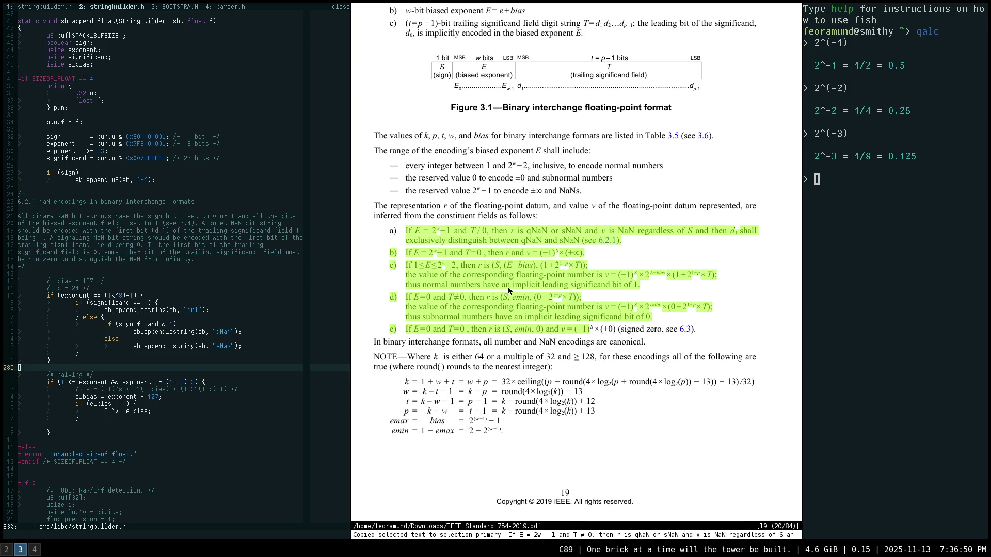
left_click(668, 266)
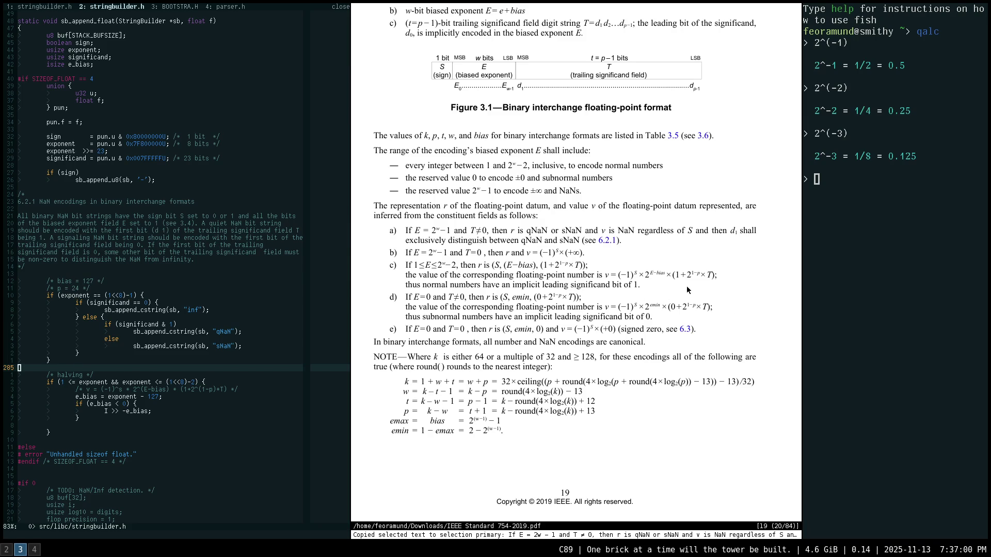
left_click_drag(617, 275, 717, 276)
left_click_drag(596, 275, 716, 278)
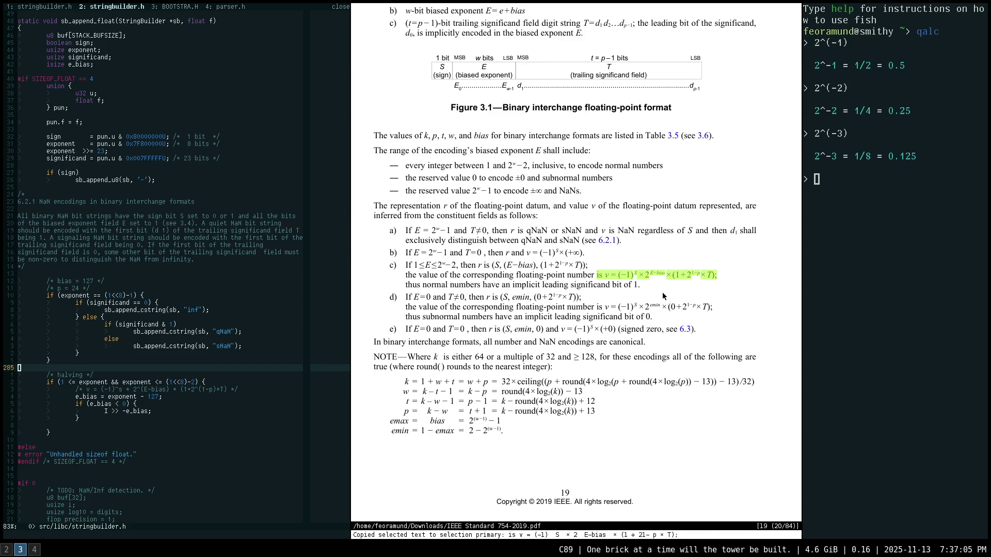
left_click(628, 307)
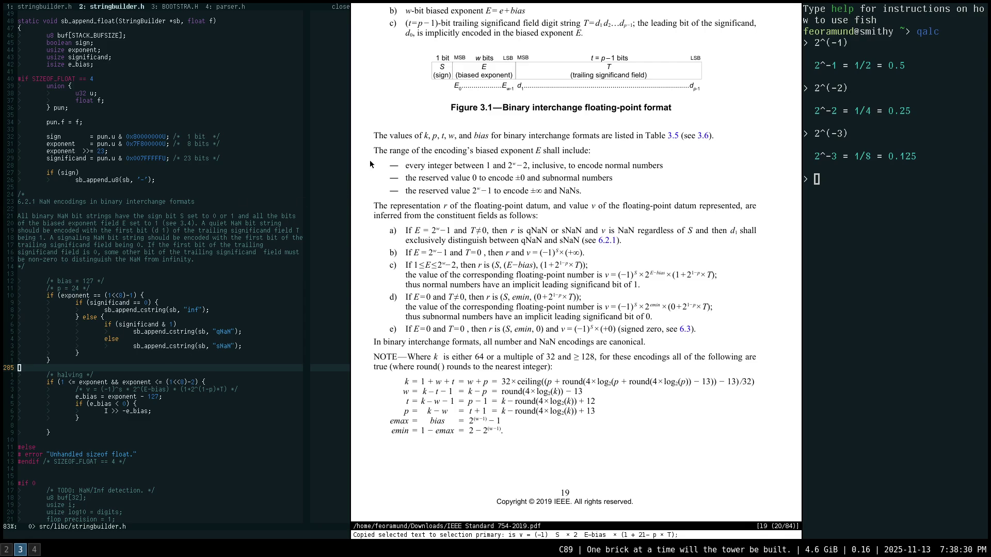
left_click(79, 274)
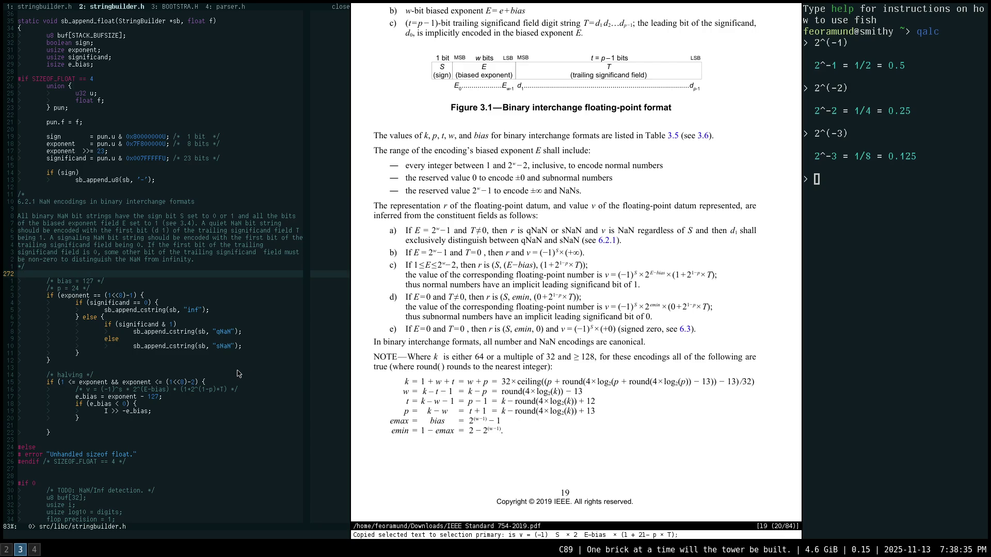
left_click(163, 370)
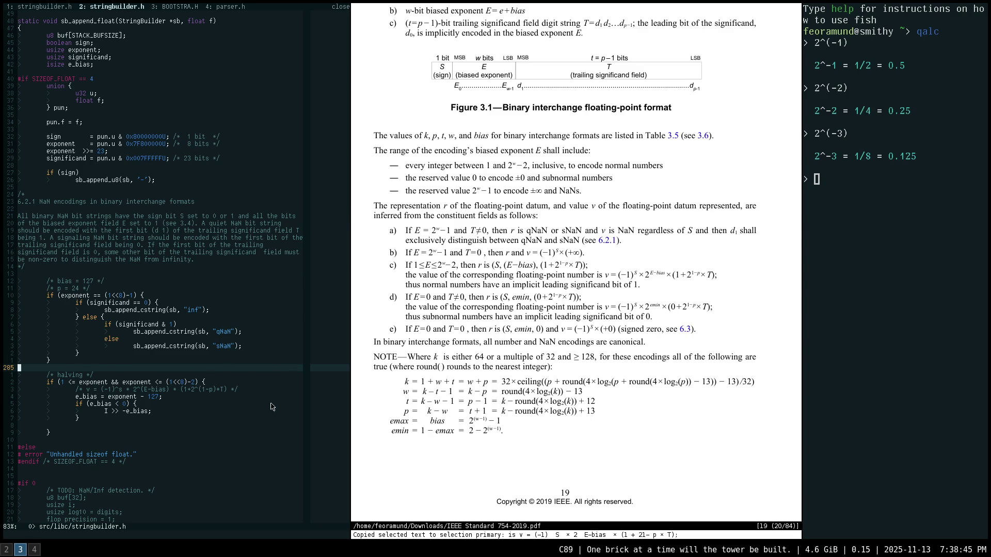
scroll(228, 383, "down", 5)
scroll(155, 341, "down", 5)
left_click(51, 225)
key("d")
key("d")
key("j")
key("j")
key("j")
key("j")
key("j")
key("j")
key("j")
key("j")
key("d")
key("d")
key("k")
key("k")
key("k")
key("k")
key("k")
key("k")
key("k")
key("k")
key("k")
key("k")
key("k")
key("j")
key("j")
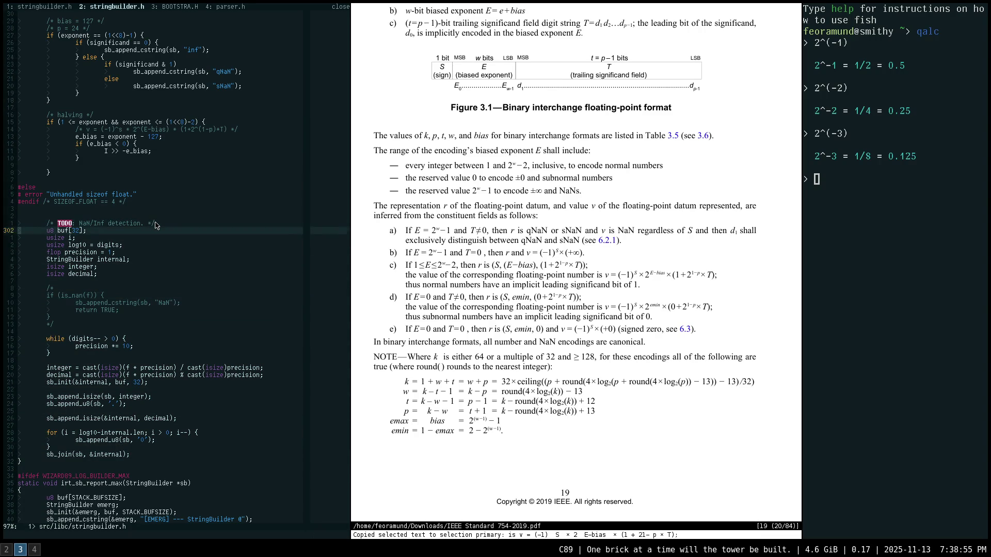
key("j")
key("j")
key("j")
key("k")
key("k")
key("k")
key("k")
key("j")
key("j")
key("j")
key("j")
key("j")
key("j")
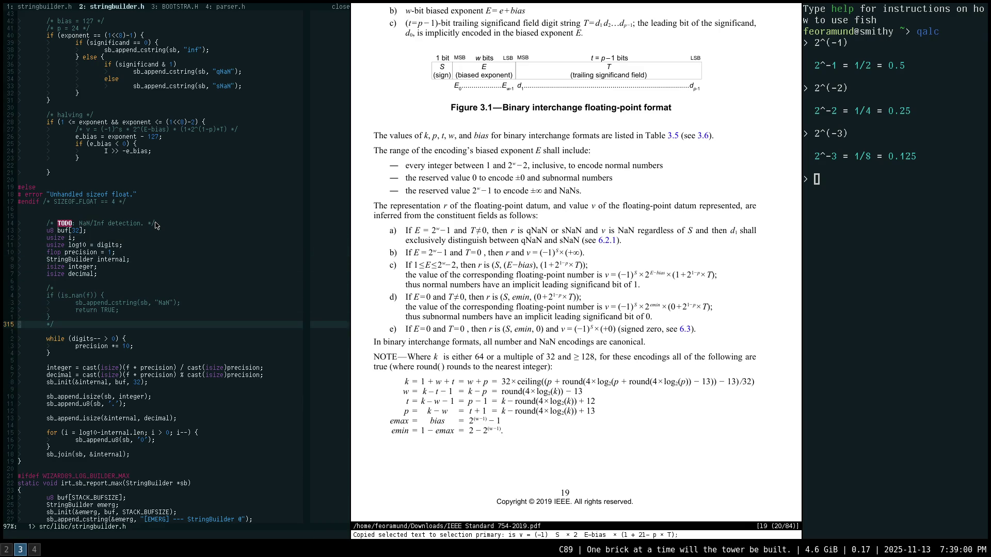
key("j")
key("j")
key("j")
key("j")
key("j")
key("j")
key("k")
key("k")
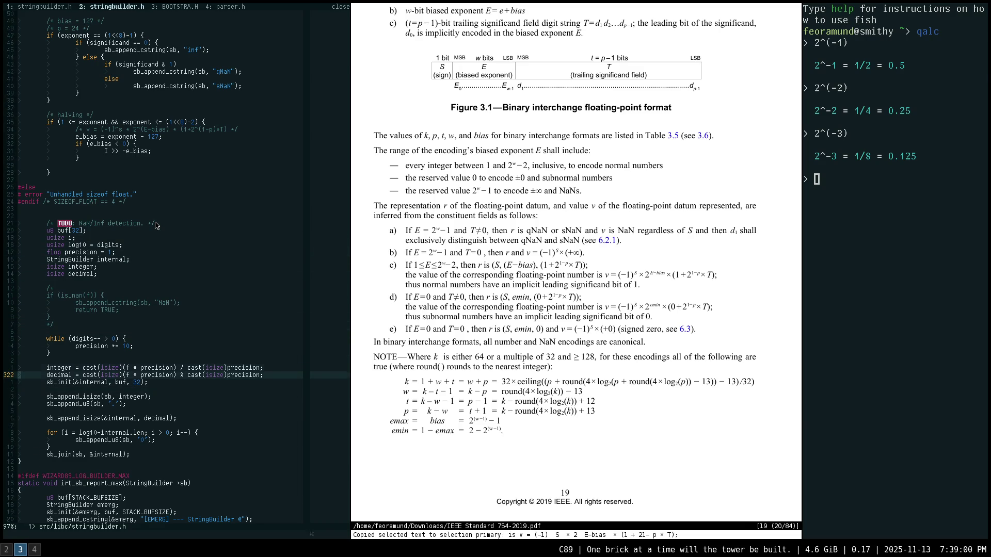
key("j")
key("j")
key("j")
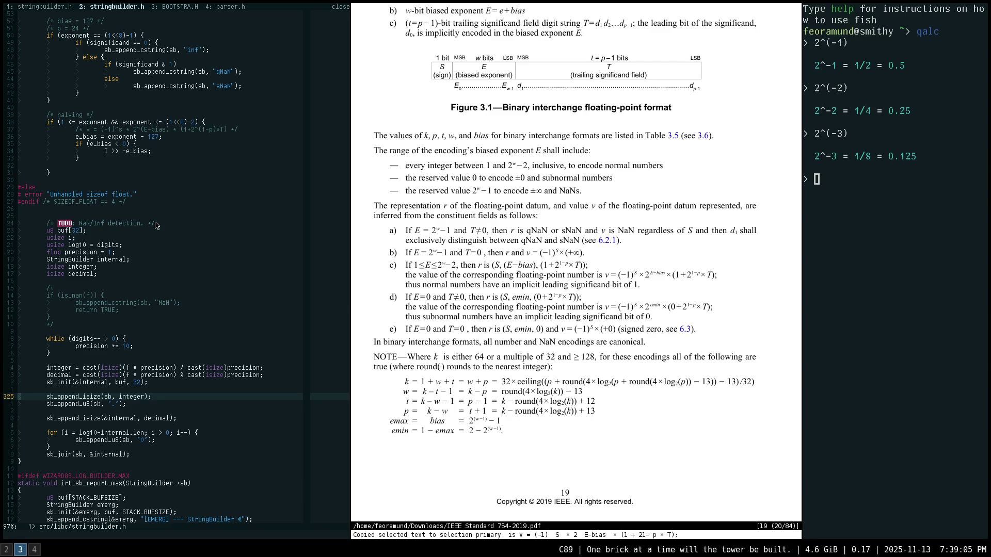
key("k")
key("k")
key("k")
key("k")
key("k")
key("k")
key("j")
key("j")
key("j")
key("j")
key("j")
key("j")
key("j")
key("j")
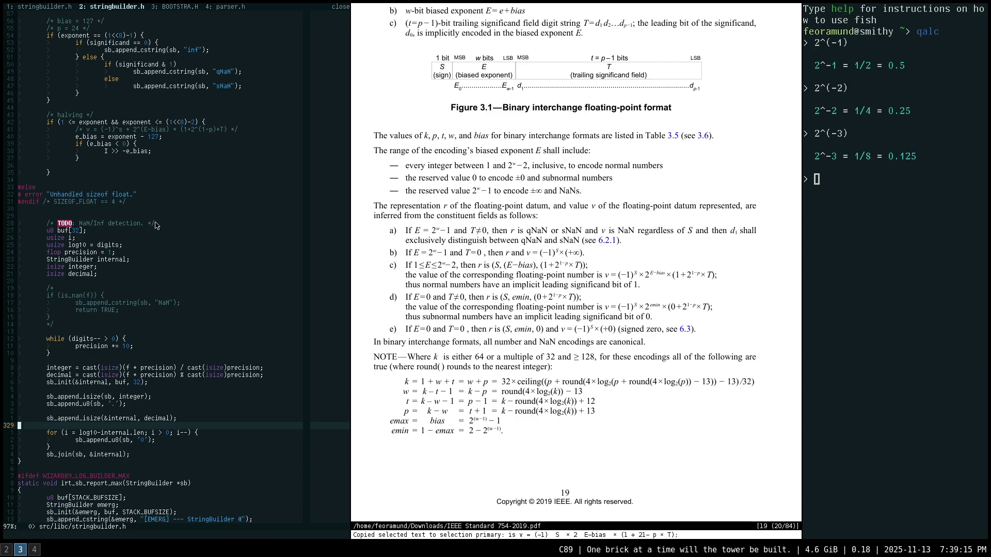
key("u")
key("u")
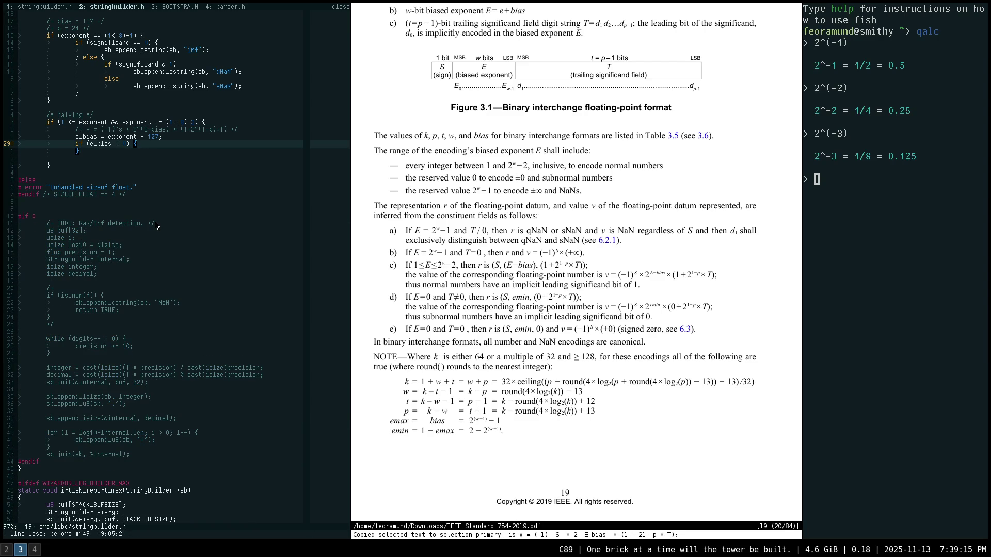
key("ctrl+r")
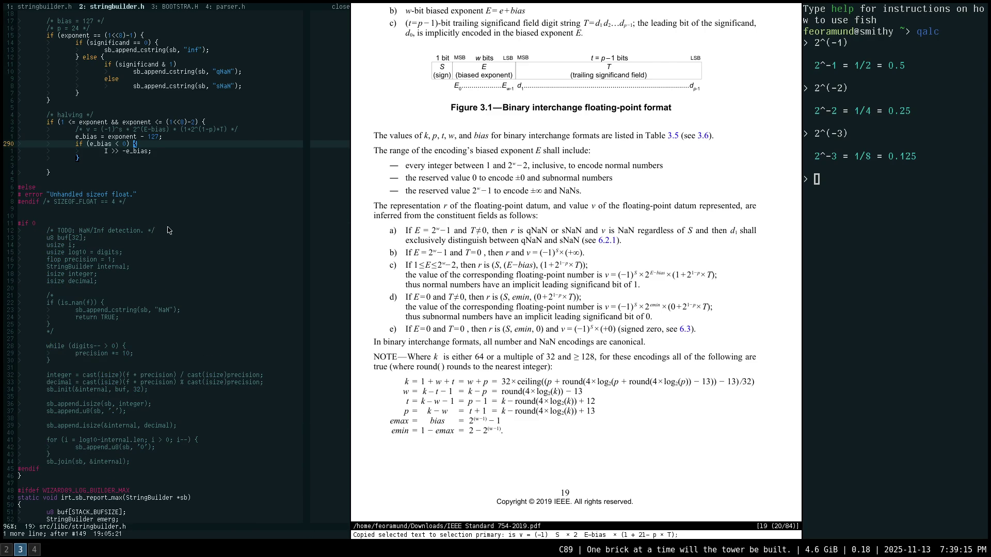
scroll(207, 232, "up", 3)
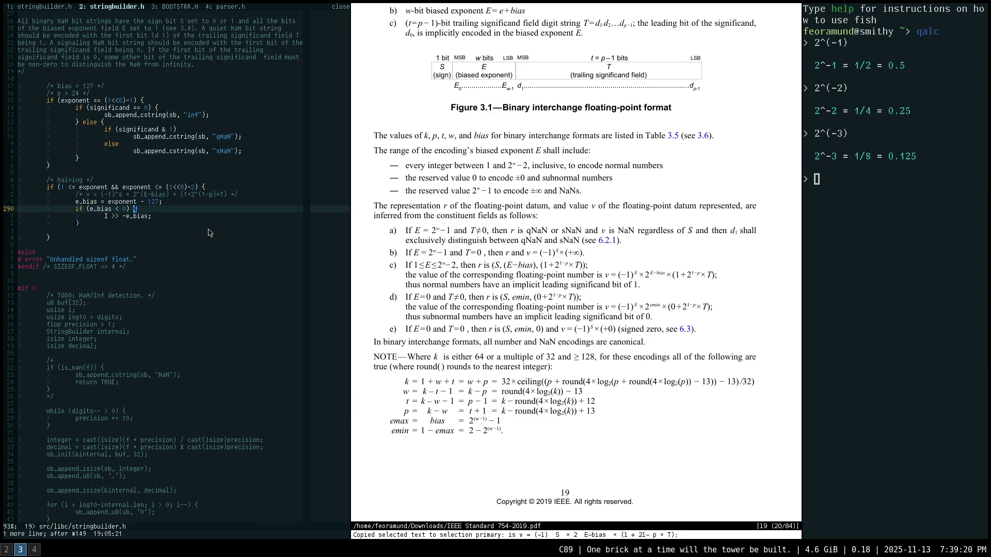
scroll(207, 232, "up", 2)
scroll(159, 210, "up", 1)
scroll(116, 197, "up", 1)
left_click(81, 189)
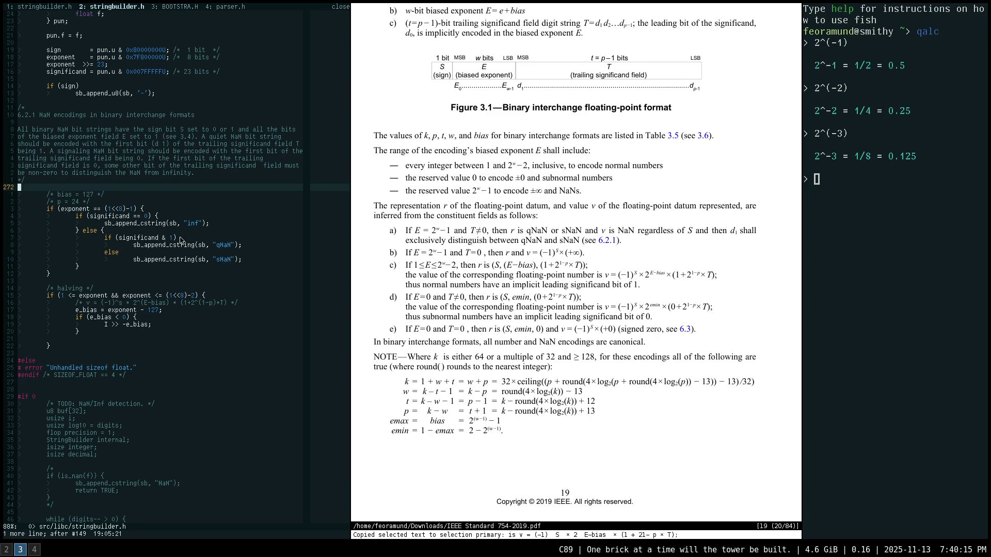
key("super+2")
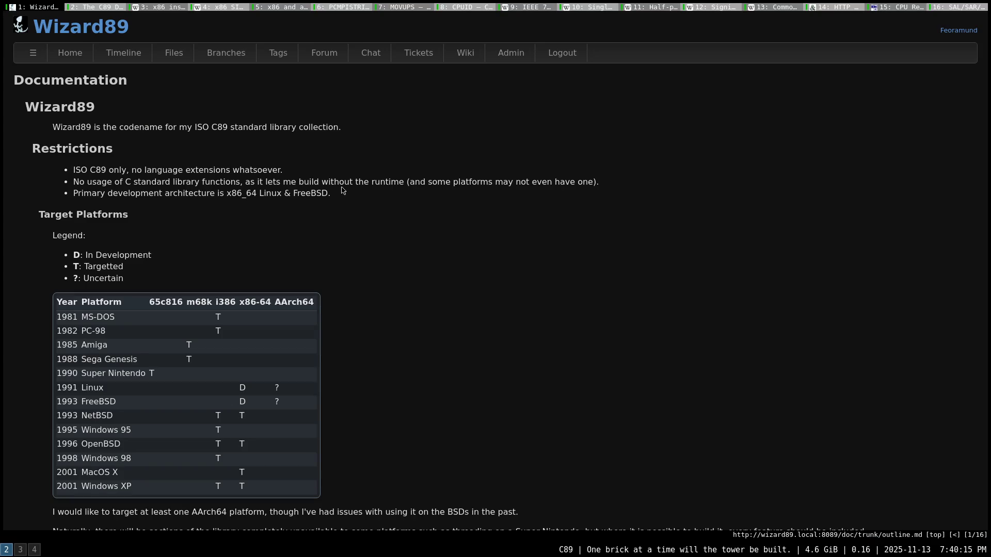
- Open the Odin GitHub repository in a new tab and go to its Discussions
key("shift+o")
type("odin")
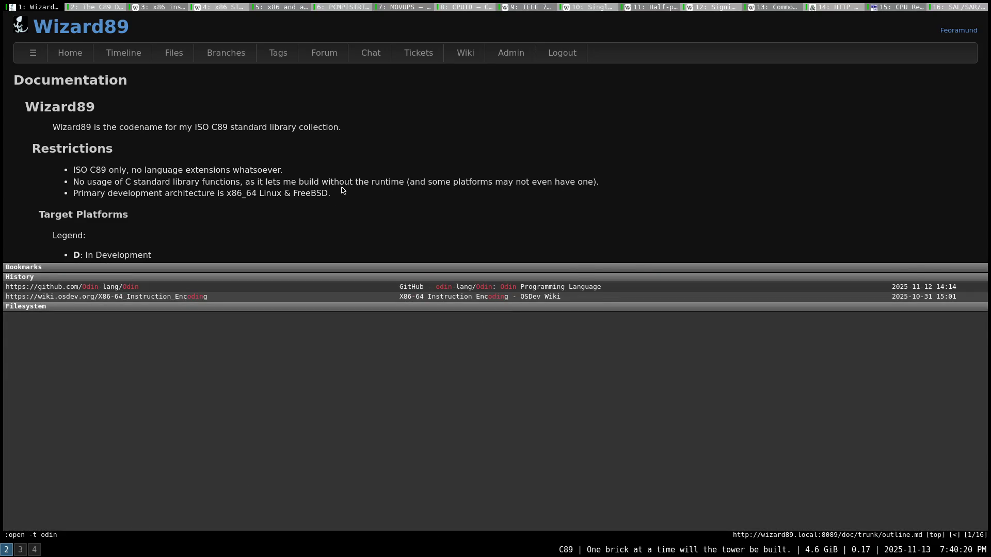
key("Tab")
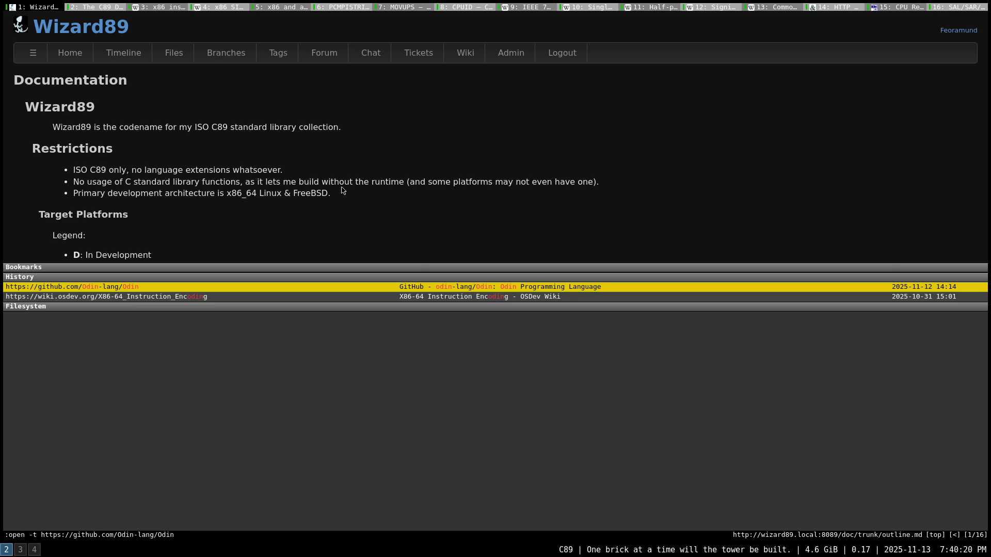
key("Return")
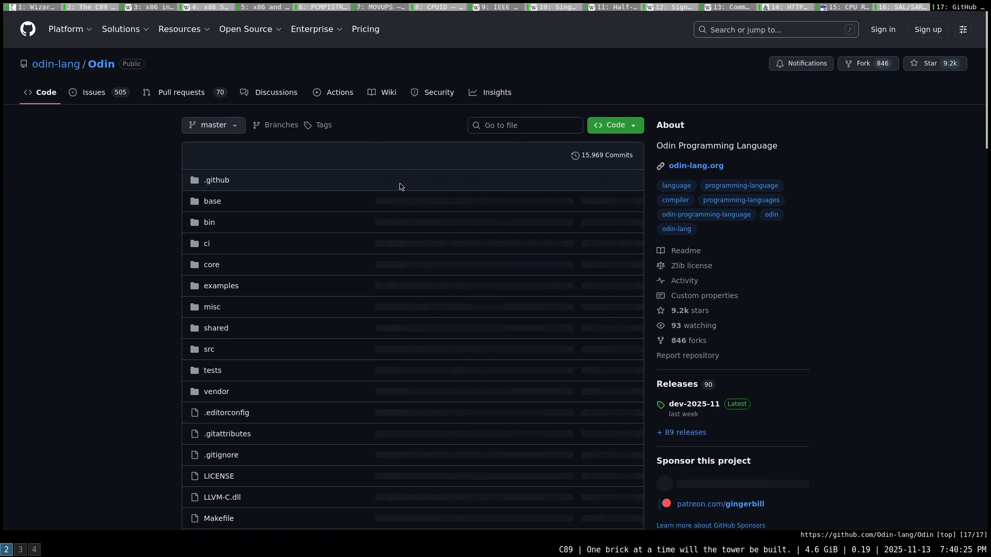
left_click(277, 93)
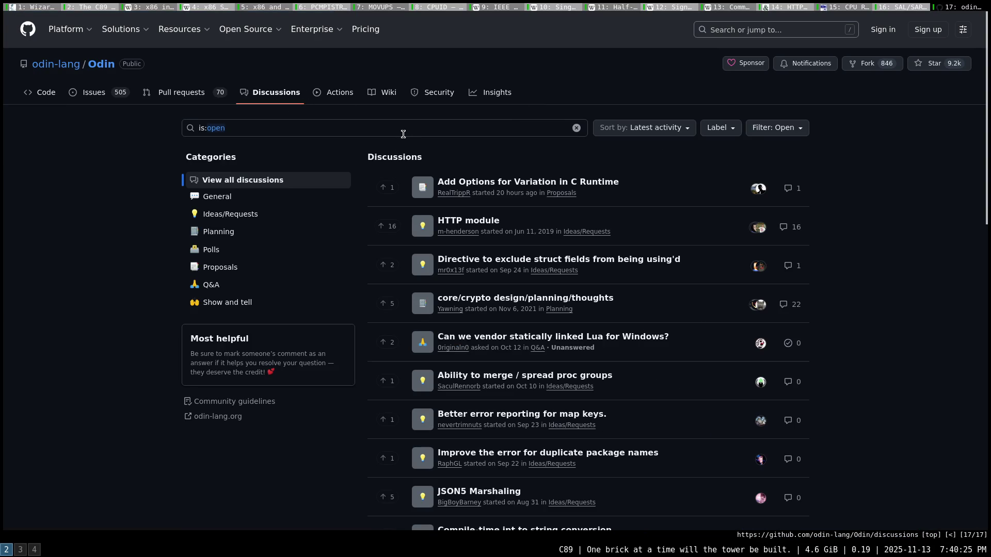
- Search the discussions for 'attribution' and open the Attributions & Copyright discussion
left_click(389, 132)
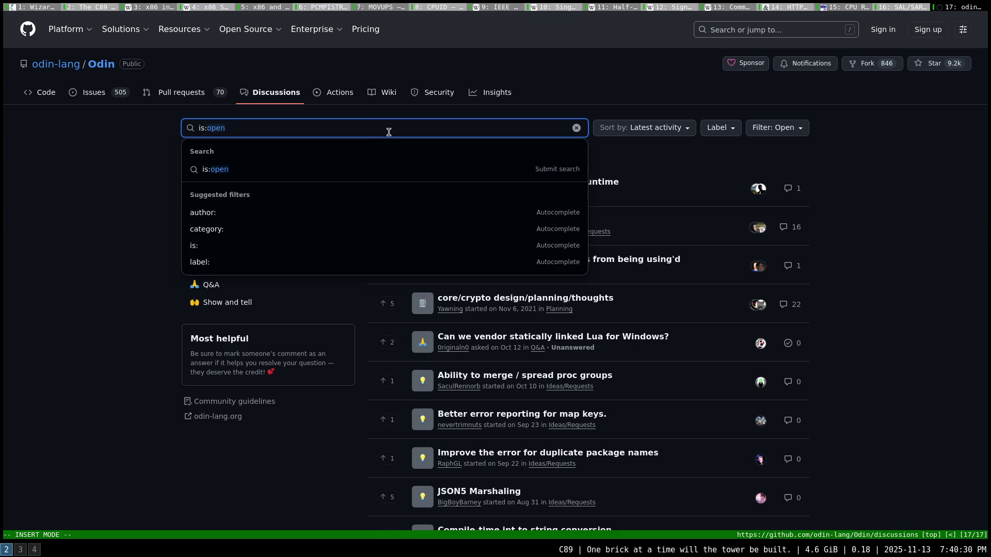
type(" attribution")
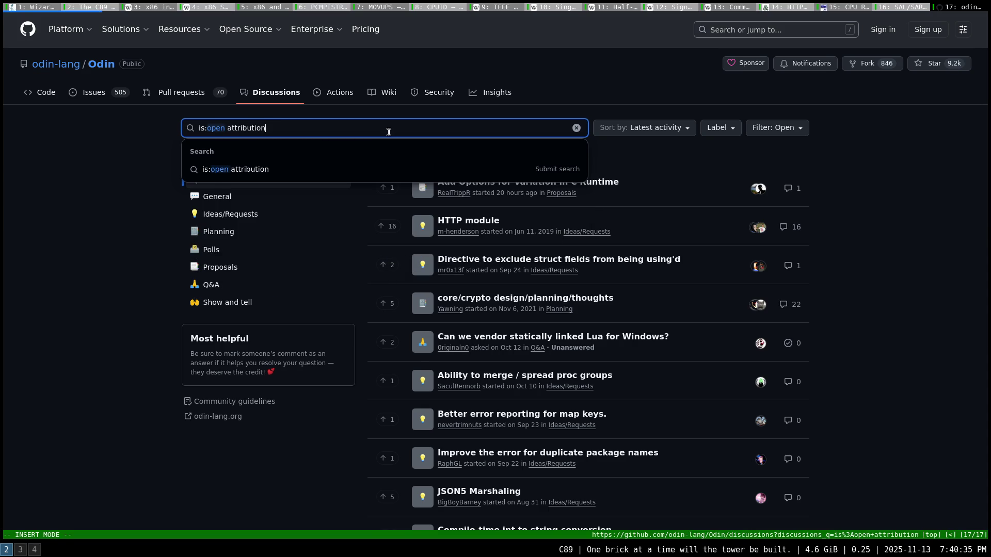
key("Return")
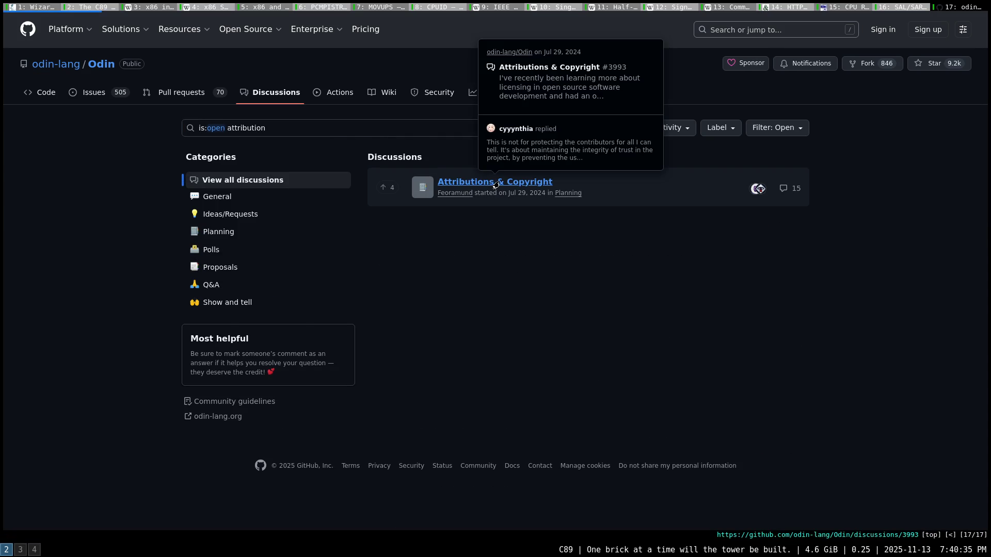
left_click(494, 183)
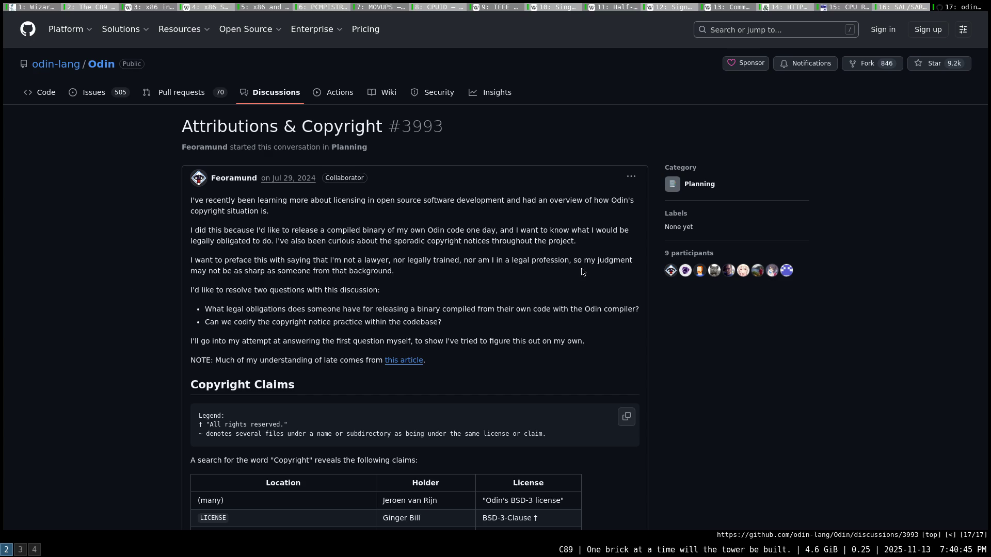
scroll(148, 273, "down", 1)
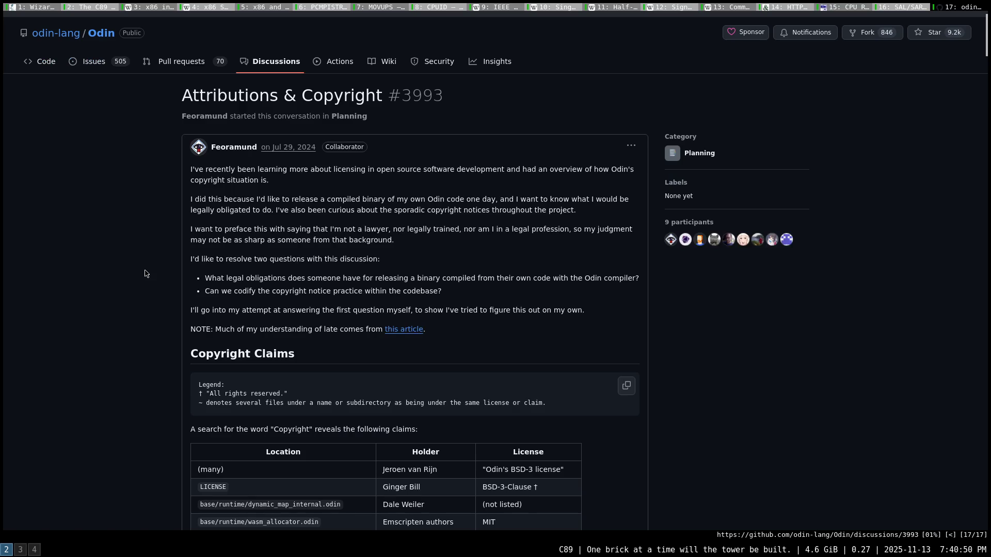
- Highlight the post's two licensing questions, including the one about codifying copyright notices
left_click_drag(187, 278, 404, 277)
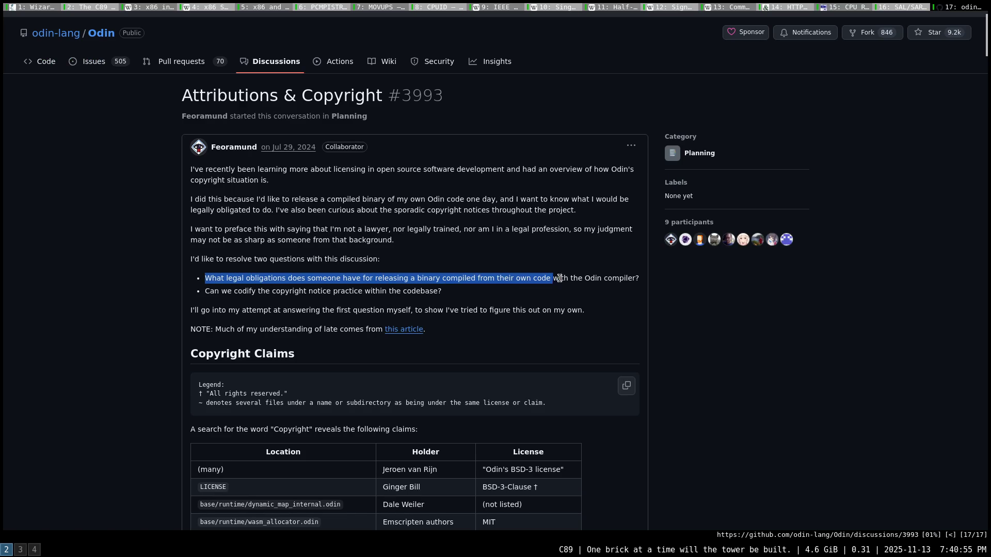
left_click_drag(404, 279, 641, 282)
left_click(246, 288)
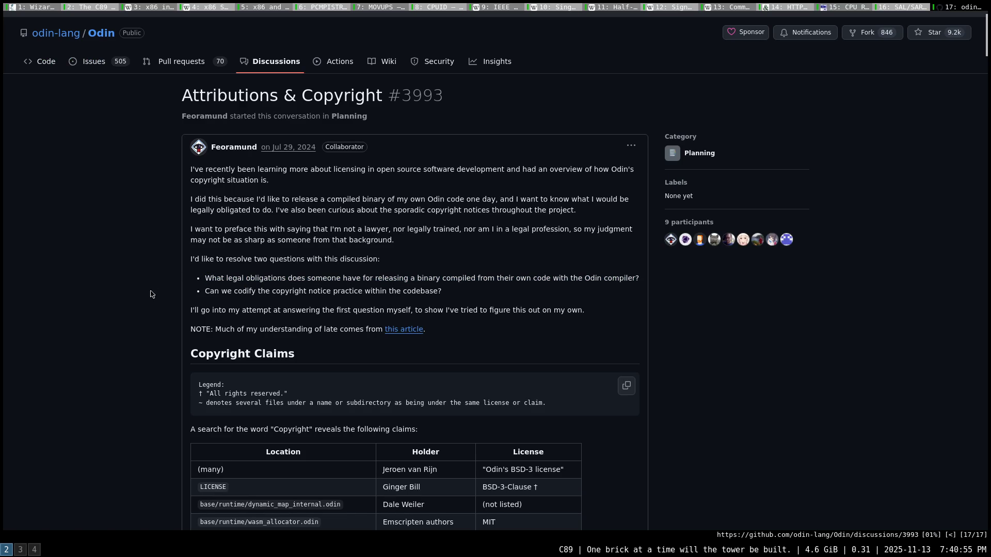
left_click_drag(441, 291, 215, 290)
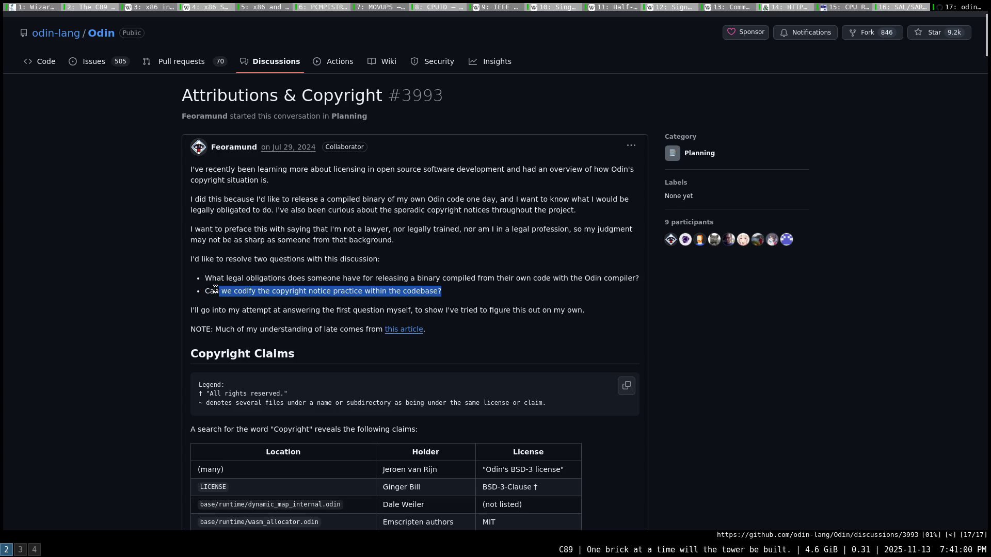
left_click(299, 290)
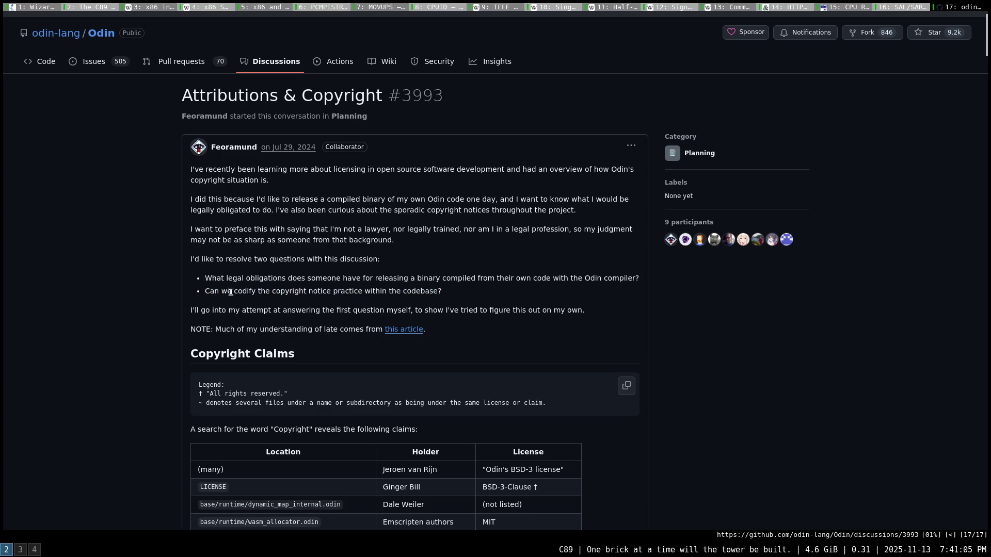
scroll(155, 263, "down", 3)
scroll(159, 252, "down", 1)
scroll(158, 244, "down", 1)
scroll(159, 242, "down", 1)
scroll(155, 243, "down", 1)
scroll(149, 244, "down", 1)
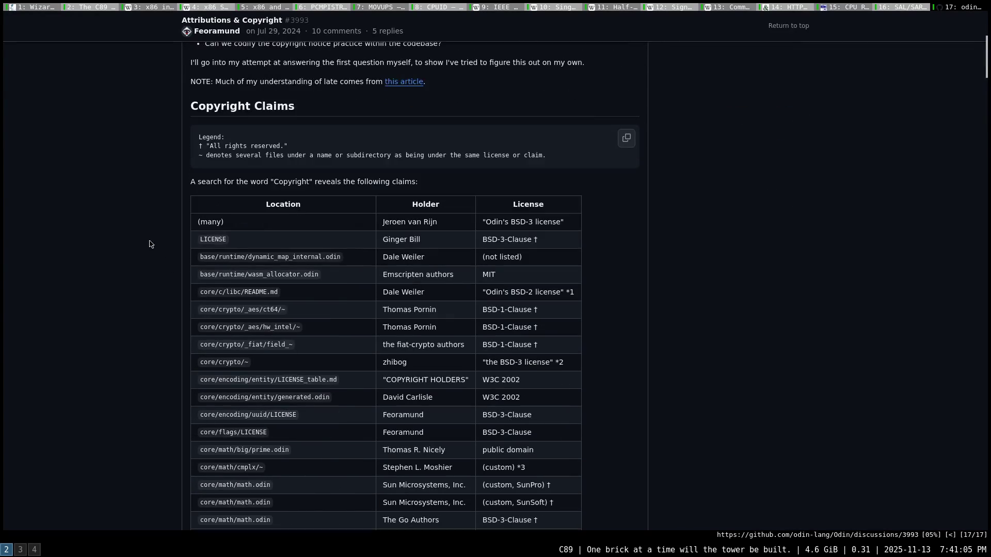
scroll(152, 242, "down", 2)
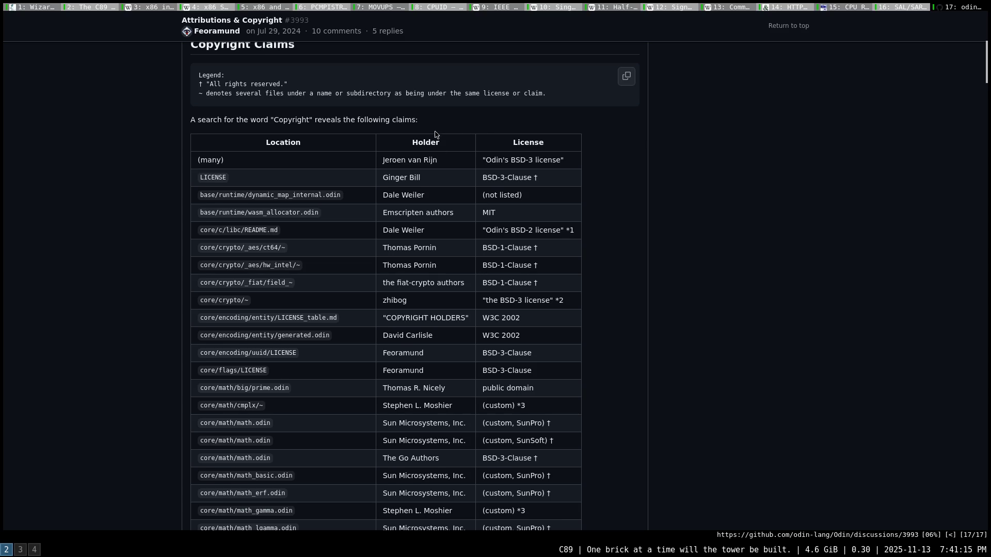
scroll(454, 208, "down", 2)
scroll(453, 208, "down", 1)
scroll(464, 244, "down", 2)
scroll(469, 266, "down", 2)
scroll(476, 277, "down", 1)
scroll(476, 277, "down", 1)
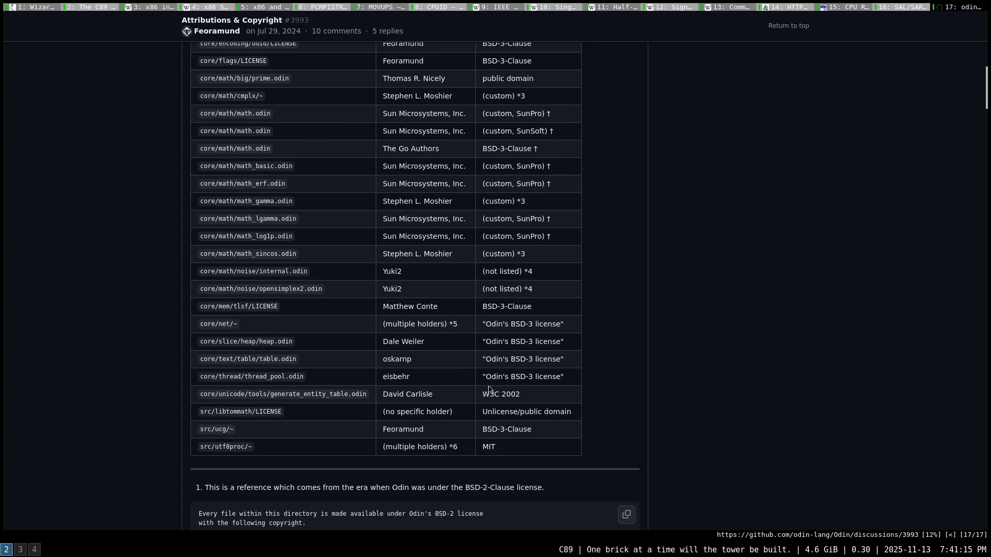
scroll(454, 256, "up", 3)
scroll(464, 185, "up", 5)
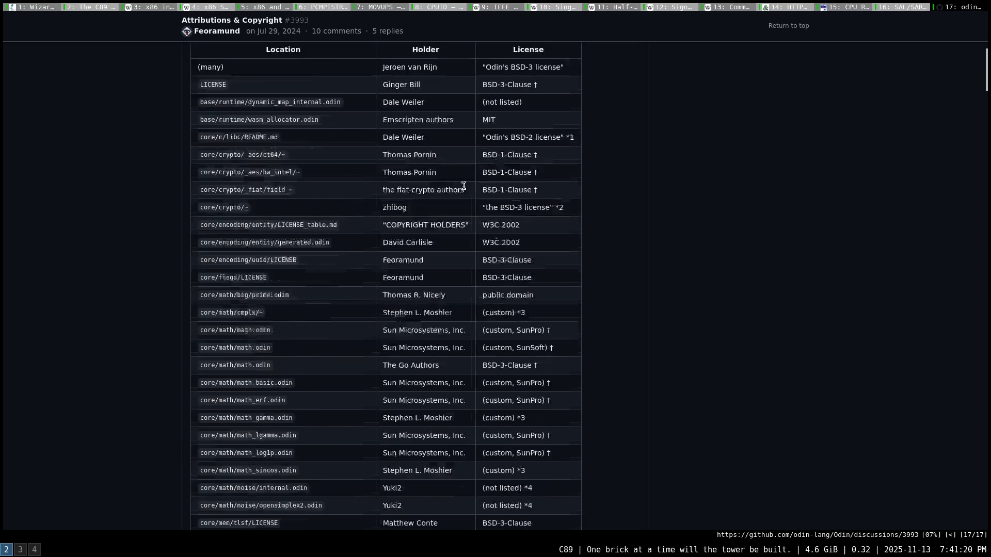
scroll(468, 172, "up", 2)
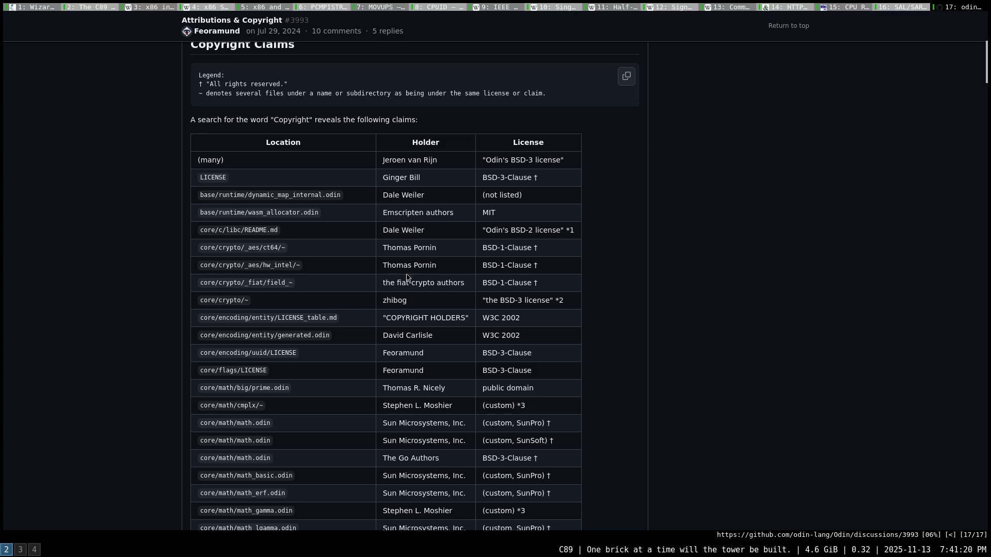
scroll(361, 374, "down", 1)
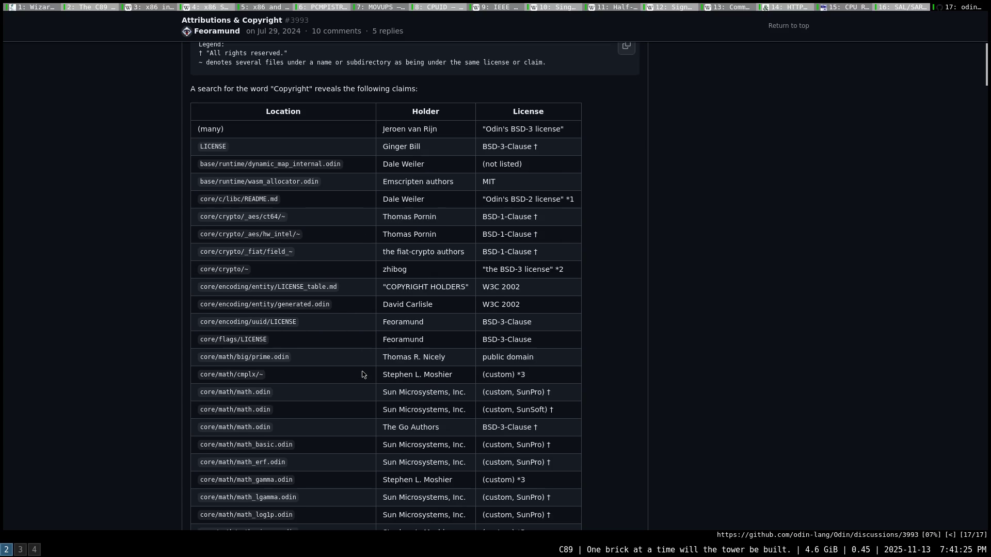
scroll(358, 371, "down", 1)
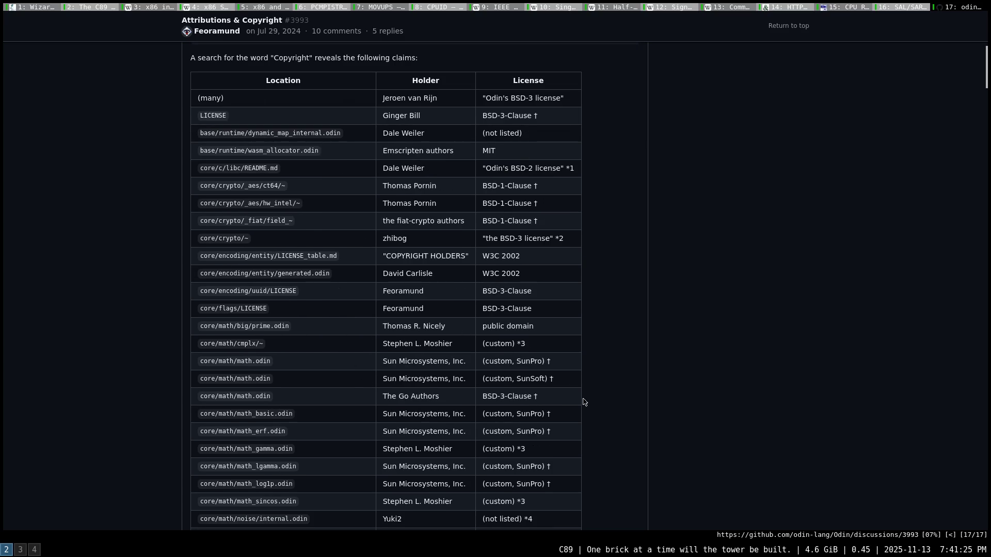
left_click_drag(540, 336, 568, 314)
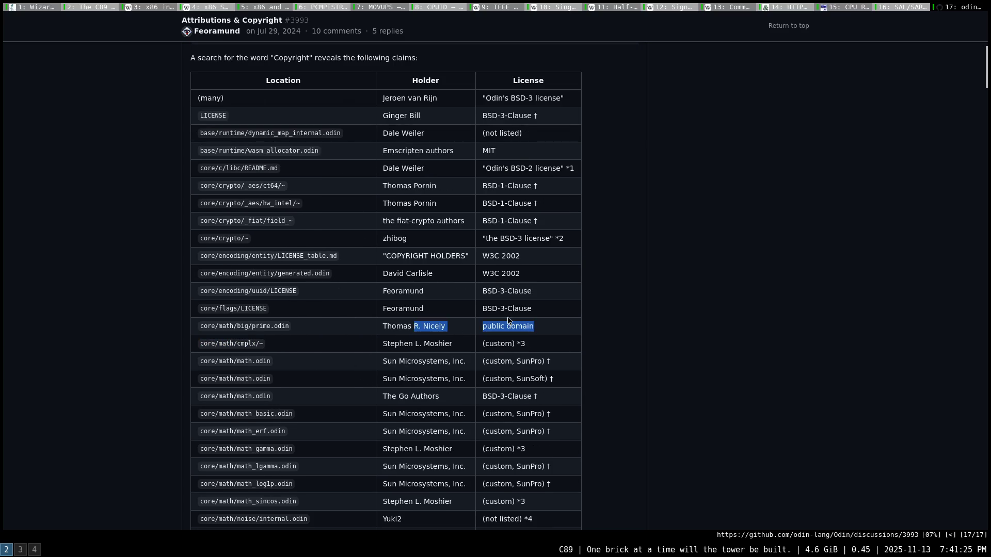
scroll(561, 320, "up", 2)
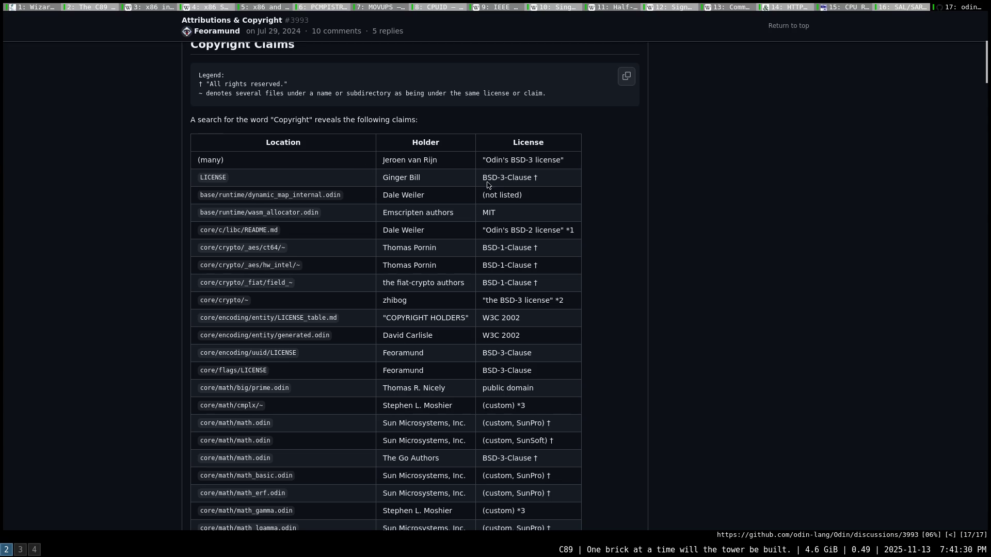
scroll(555, 296, "down", 2)
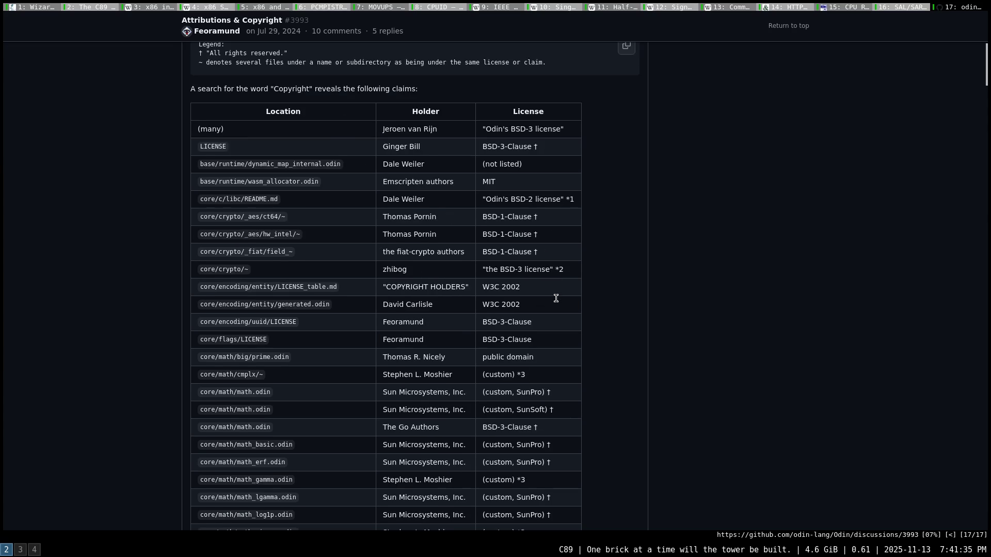
scroll(555, 303, "down", 2)
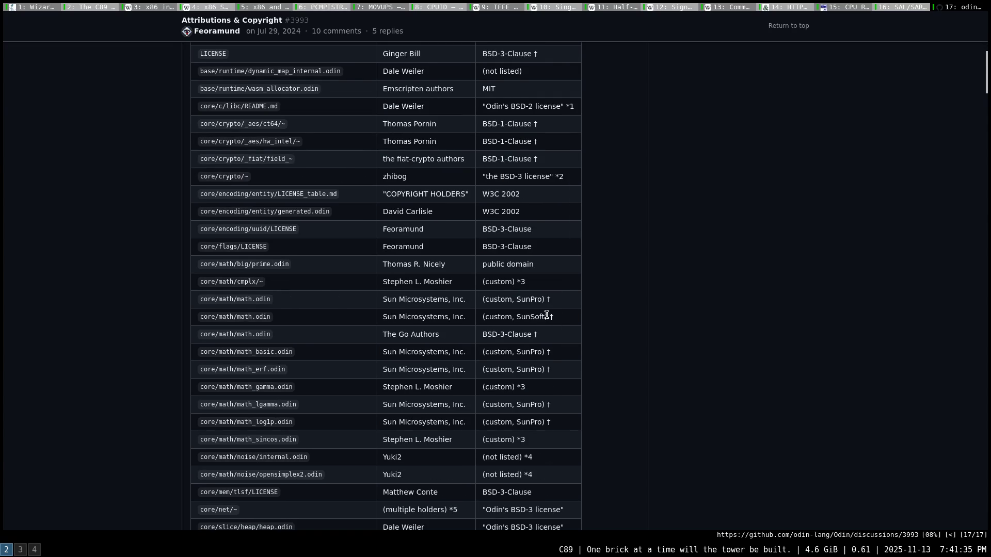
scroll(547, 315, "down", 3)
scroll(562, 332, "down", 5)
scroll(223, 350, "down", 1)
scroll(222, 350, "down", 3)
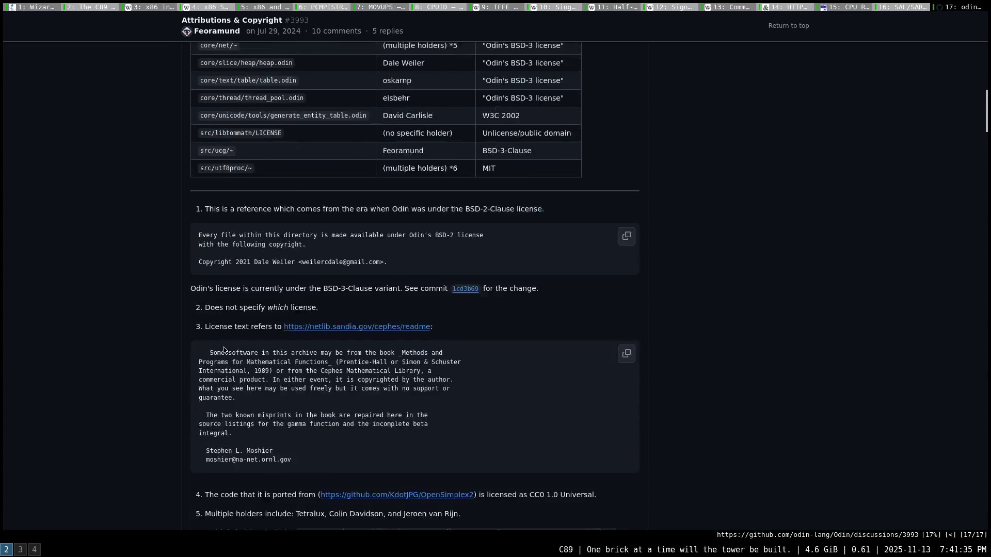
scroll(222, 350, "down", 1)
scroll(209, 352, "down", 3)
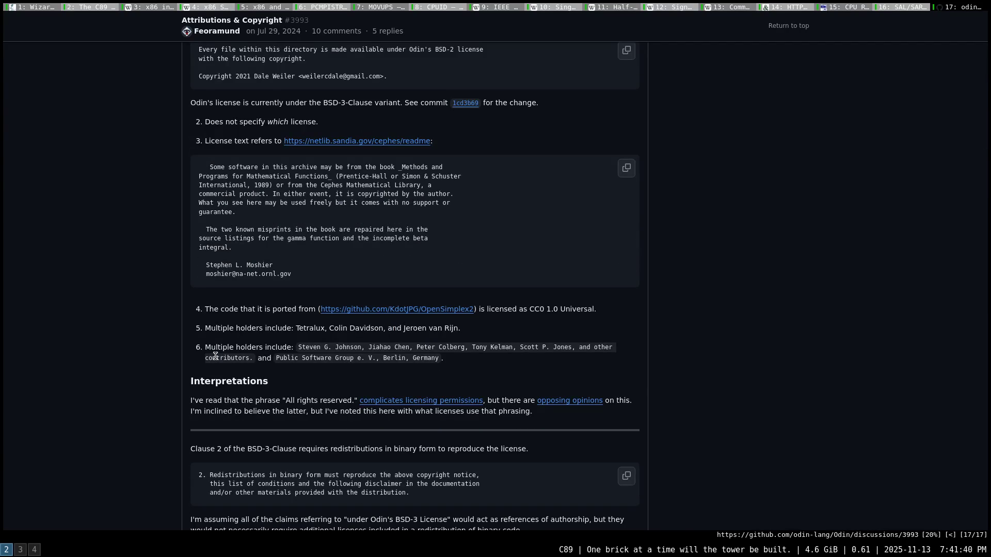
scroll(213, 352, "down", 2)
scroll(213, 352, "down", 2)
scroll(215, 351, "down", 1)
scroll(217, 349, "down", 2)
scroll(218, 348, "down", 1)
scroll(219, 348, "down", 1)
scroll(310, 333, "up", 5)
scroll(387, 321, "up", 5)
scroll(446, 313, "up", 4)
scroll(446, 313, "up", 3)
scroll(434, 306, "up", 3)
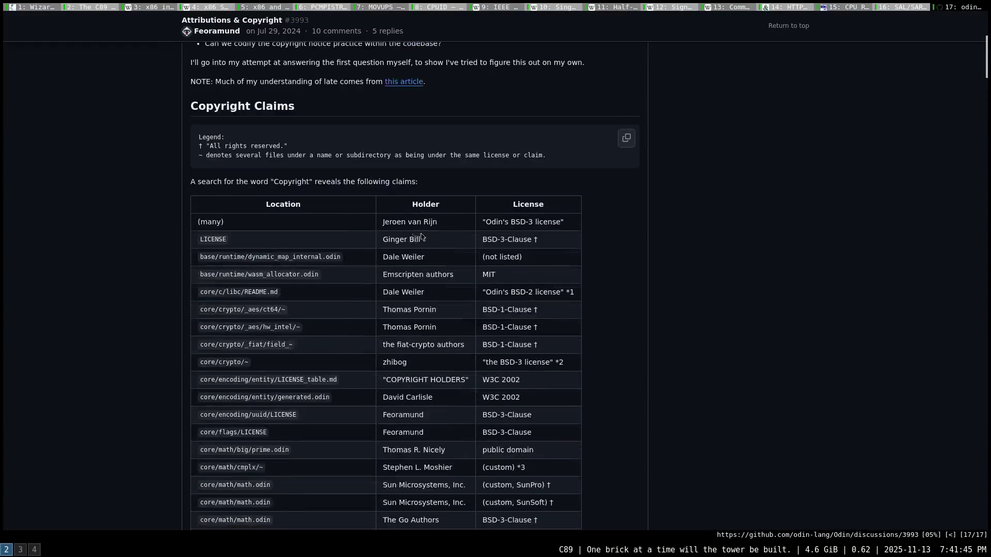
scroll(395, 275, "down", 3)
scroll(394, 275, "down", 1)
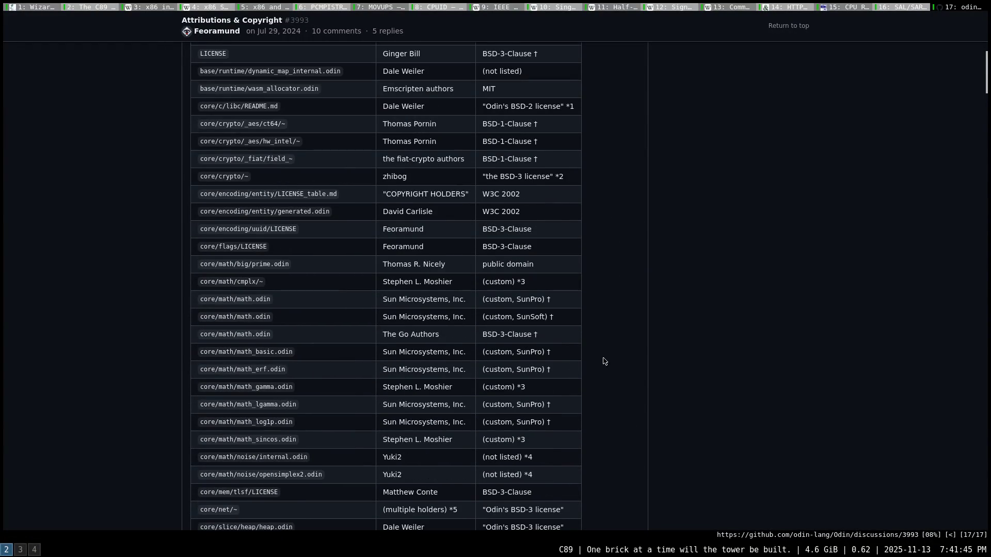
scroll(608, 365, "down", 2)
scroll(608, 366, "down", 2)
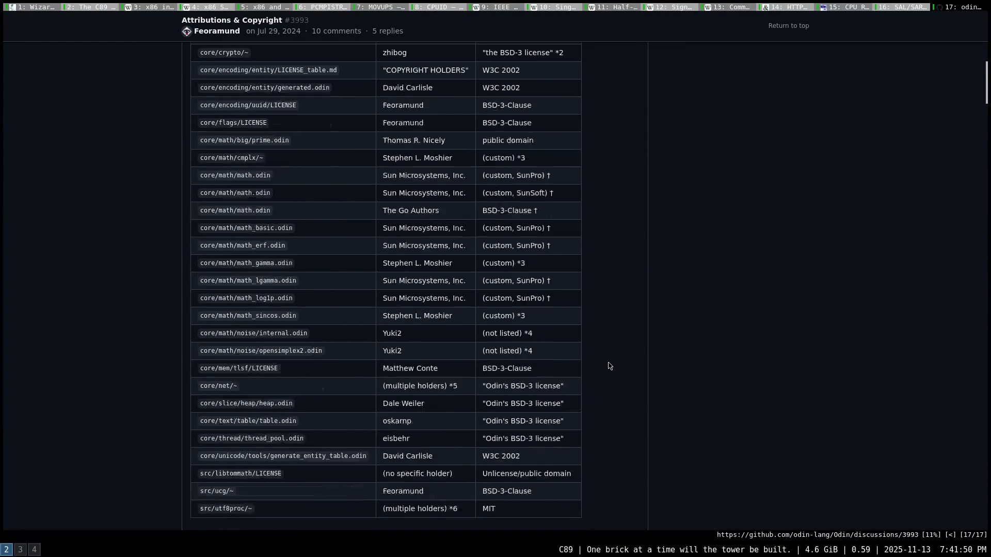
scroll(605, 377, "down", 1)
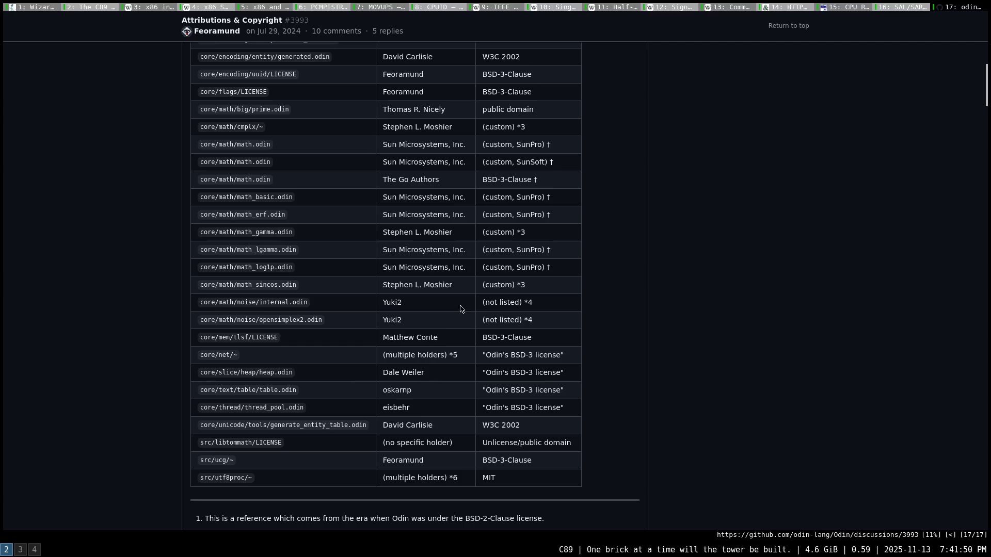
scroll(495, 310, "up", 3)
scroll(499, 276, "up", 3)
scroll(518, 267, "up", 1)
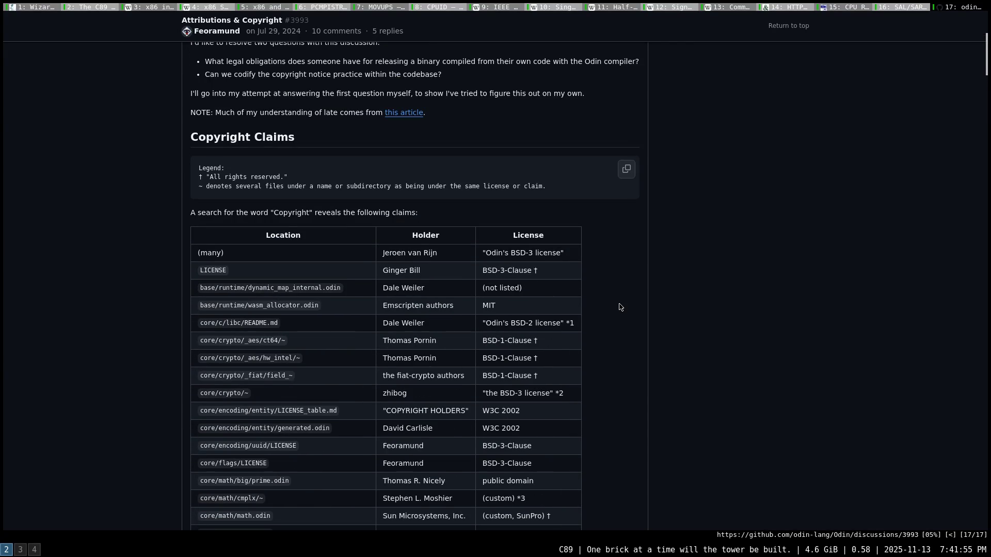
scroll(621, 307, "down", 1)
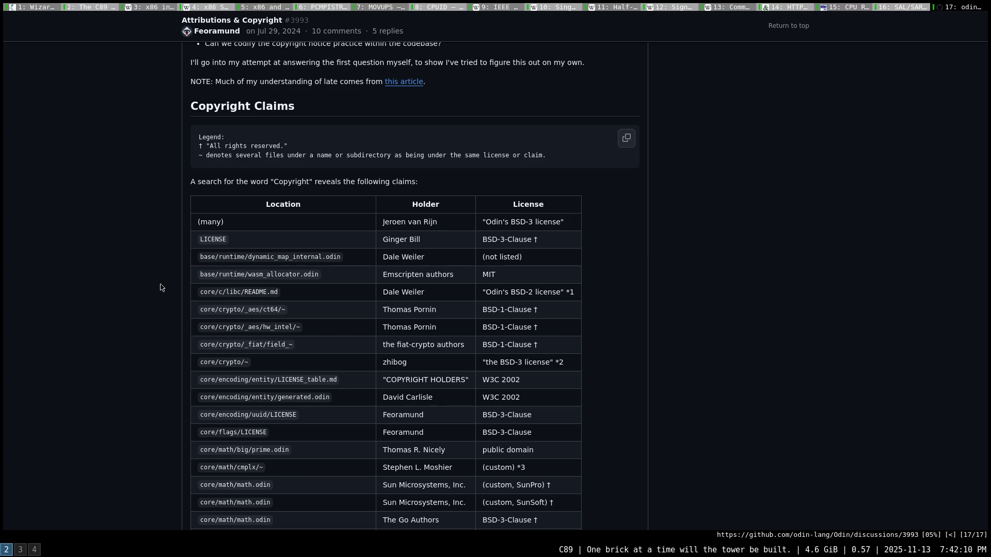
scroll(161, 288, "down", 2)
scroll(161, 289, "down", 3)
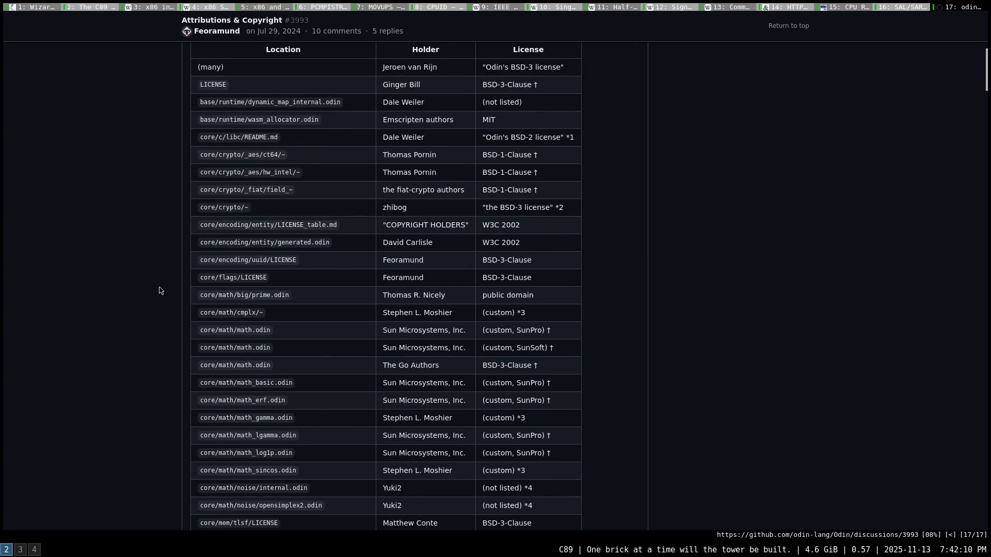
scroll(159, 292, "down", 2)
scroll(155, 299, "down", 5)
scroll(153, 305, "down", 5)
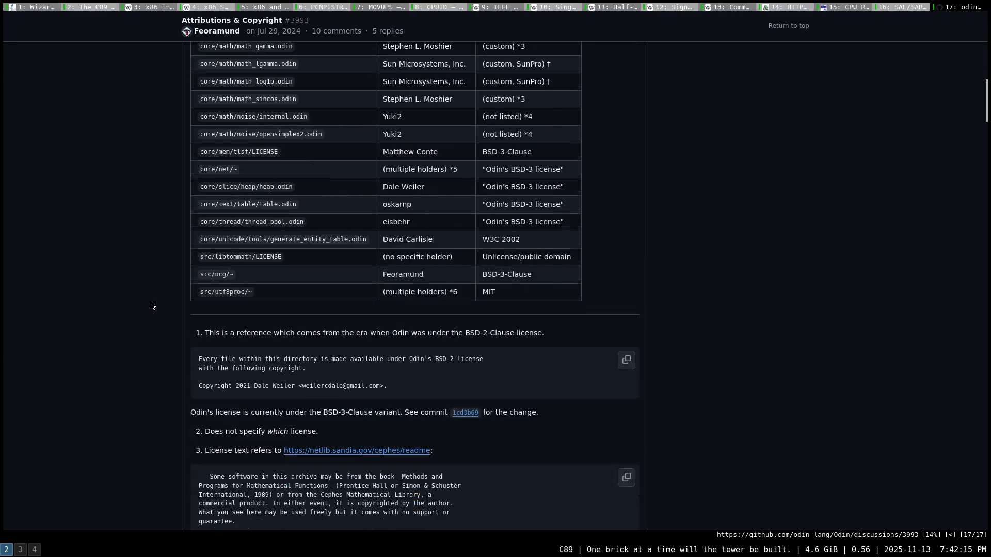
scroll(151, 306, "down", 2)
scroll(151, 307, "down", 2)
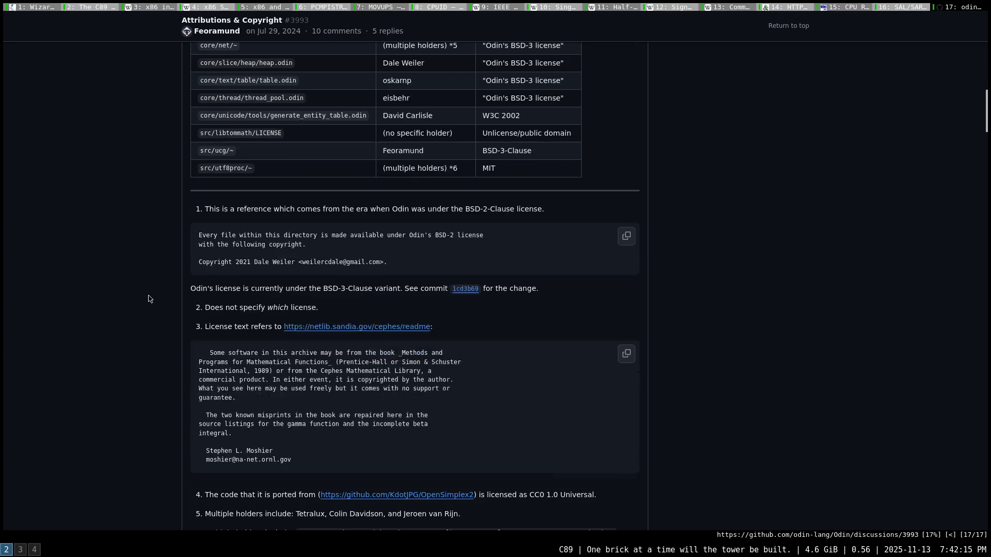
scroll(147, 295, "down", 2)
scroll(227, 396, "down", 1)
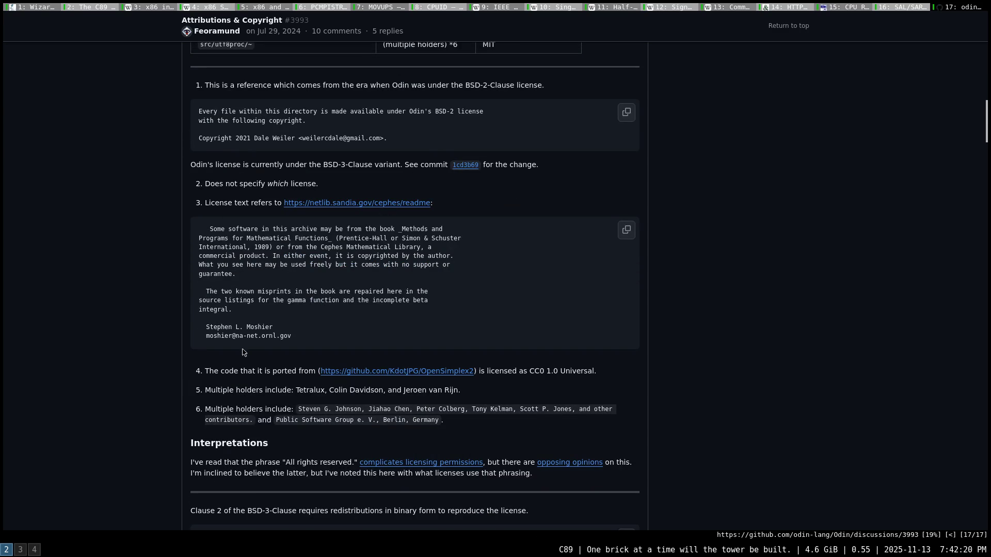
scroll(250, 382, "down", 2)
scroll(255, 384, "down", 2)
scroll(291, 391, "down", 2)
scroll(291, 391, "down", 3)
scroll(289, 391, "down", 2)
scroll(289, 391, "down", 3)
scroll(288, 390, "down", 2)
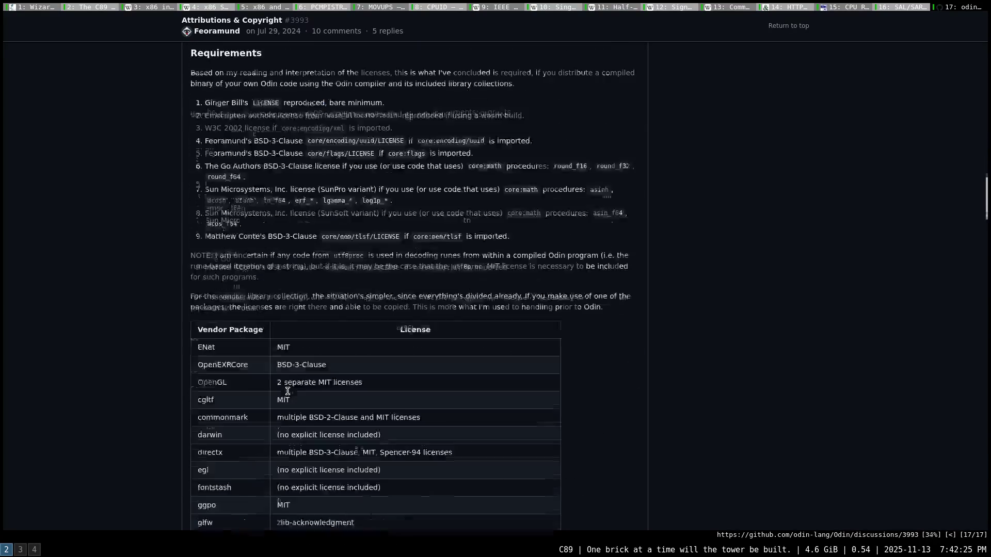
scroll(290, 384, "down", 4)
scroll(288, 384, "down", 3)
scroll(286, 381, "down", 2)
scroll(283, 379, "down", 1)
scroll(282, 377, "down", 1)
scroll(282, 377, "down", 1)
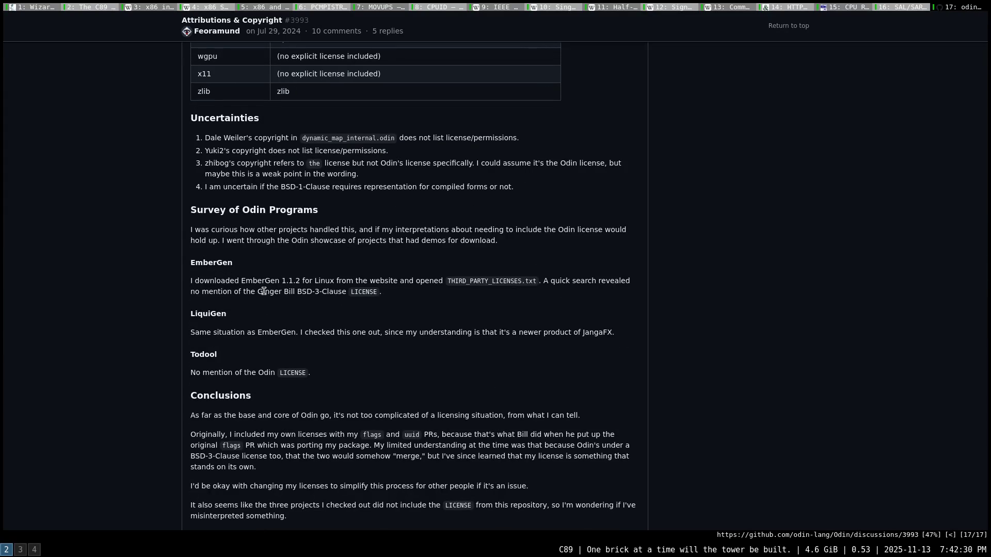
left_click_drag(193, 281, 385, 280)
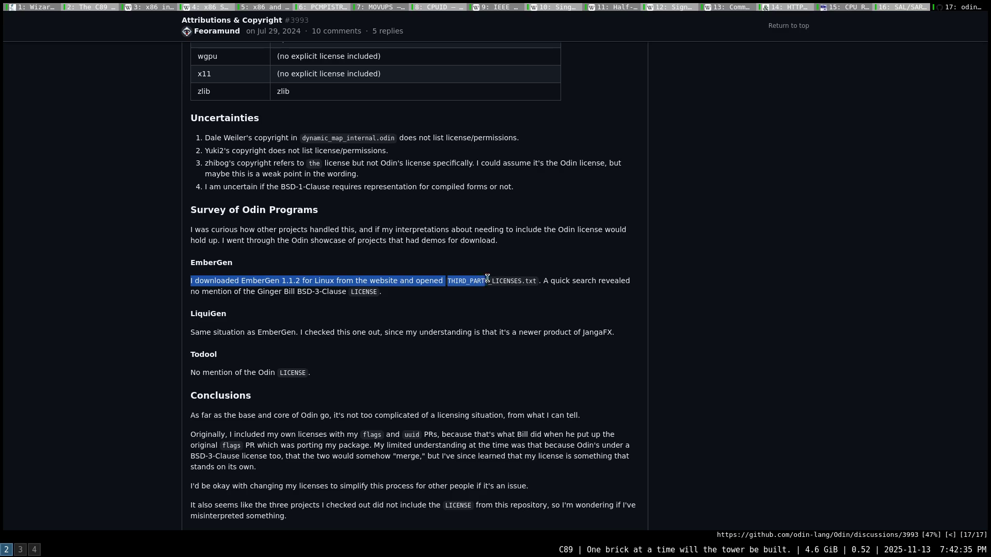
mouse_move(384, 280)
left_mouse_down()
mouse_move(620, 281)
mouse_move(391, 293)
left_mouse_up()
left_click(611, 288)
double_click(546, 282)
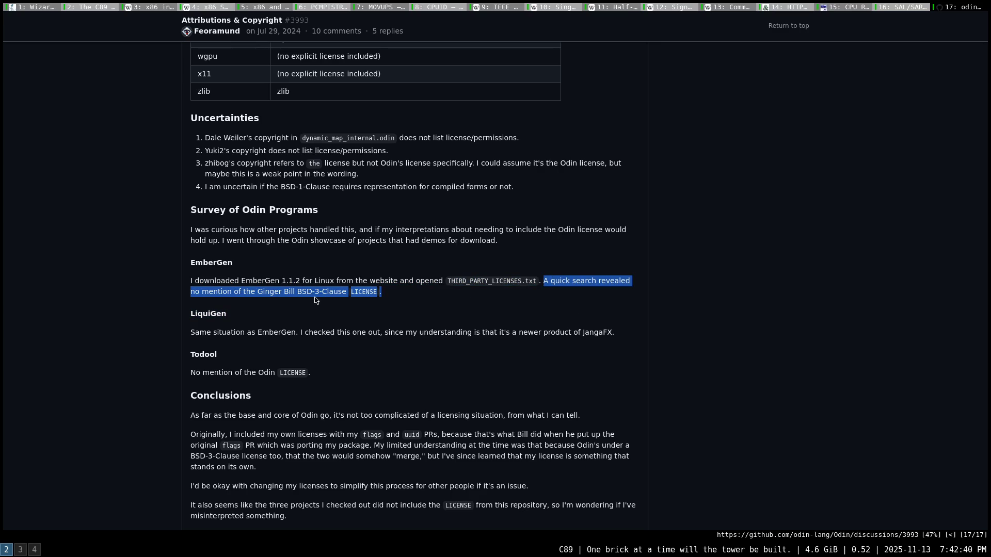
left_click(415, 300)
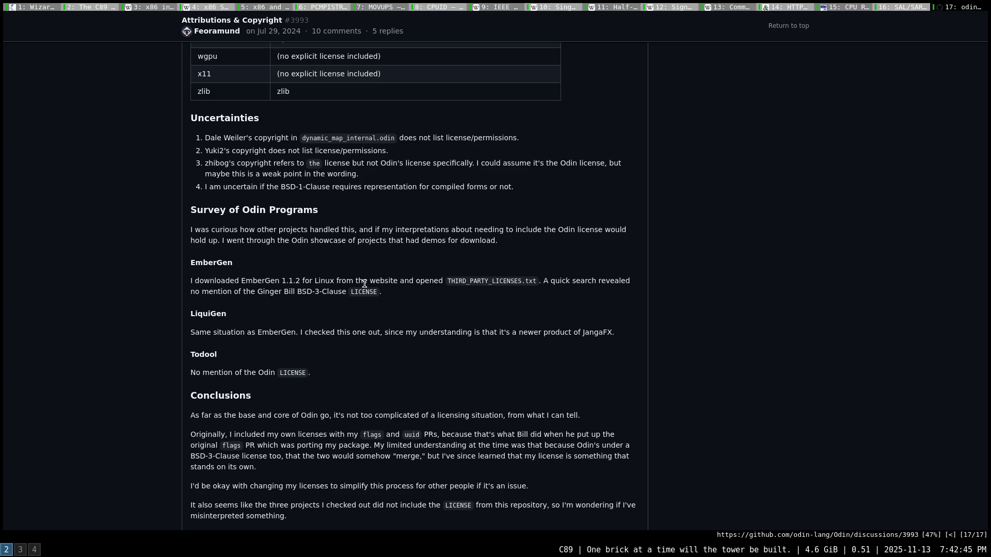
scroll(365, 276, "up", 2)
scroll(444, 294, "up", 3)
scroll(445, 283, "up", 3)
scroll(438, 283, "up", 3)
scroll(439, 284, "up", 3)
scroll(441, 271, "up", 3)
scroll(443, 260, "up", 3)
scroll(446, 247, "up", 3)
scroll(434, 256, "up", 3)
scroll(411, 266, "up", 3)
scroll(410, 267, "up", 3)
scroll(410, 267, "up", 3)
scroll(363, 296, "down", 3)
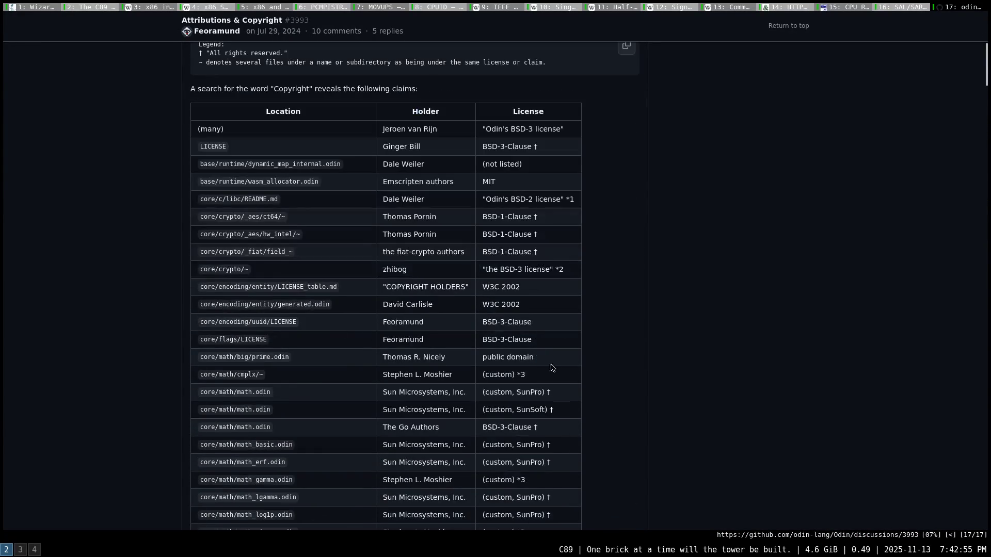
scroll(334, 372, "down", 3)
scroll(343, 369, "down", 1)
scroll(620, 325, "up", 2)
scroll(619, 309, "up", 3)
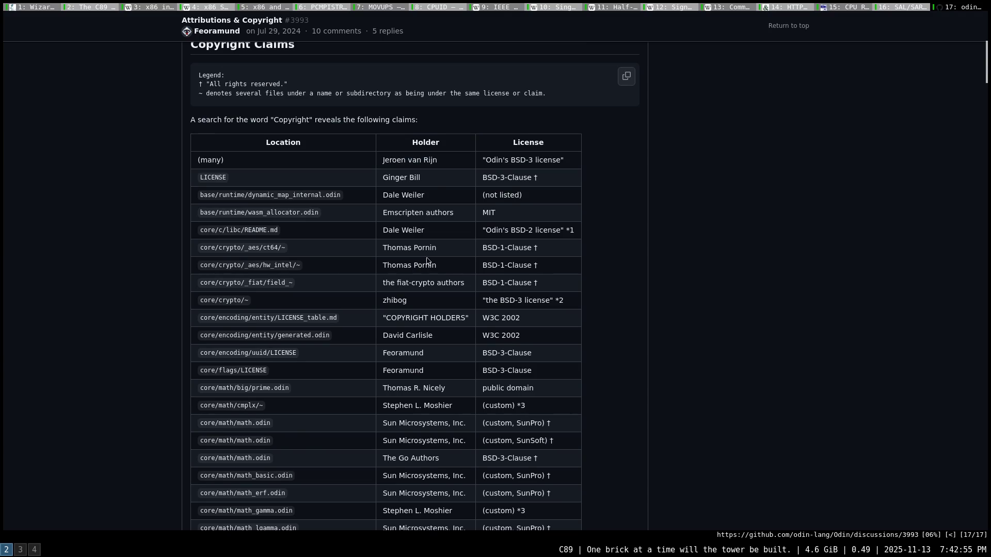
scroll(388, 255, "up", 5)
scroll(232, 271, "up", 4)
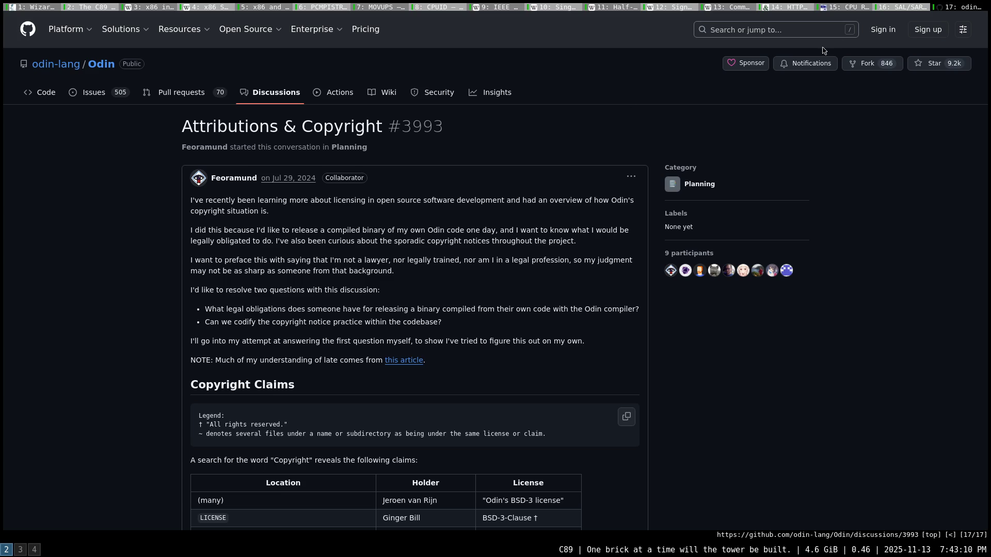
middle_click(956, 8)
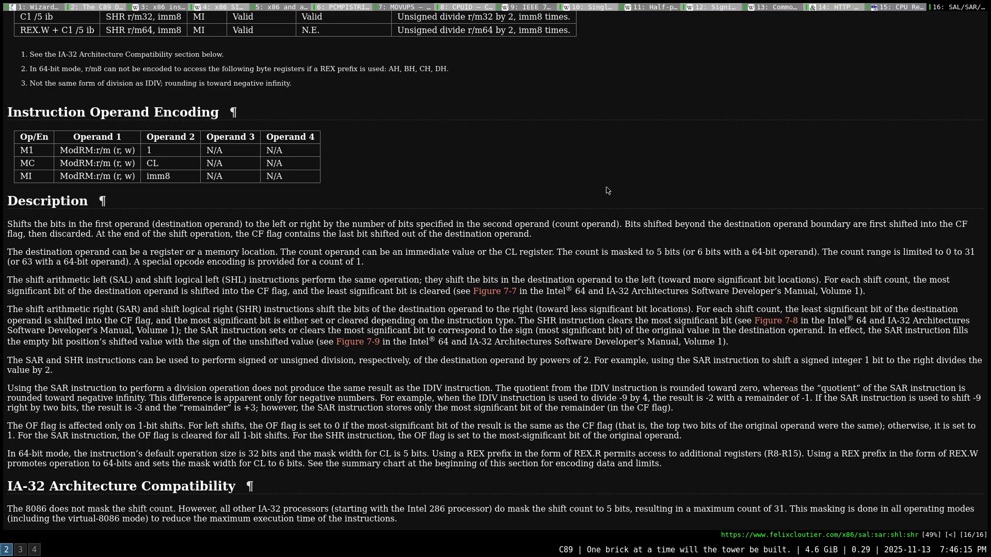
- Start a new-tab open command from the SAL/SAR/SHL/SHR reference page
key("shift+o")
type("bsd")
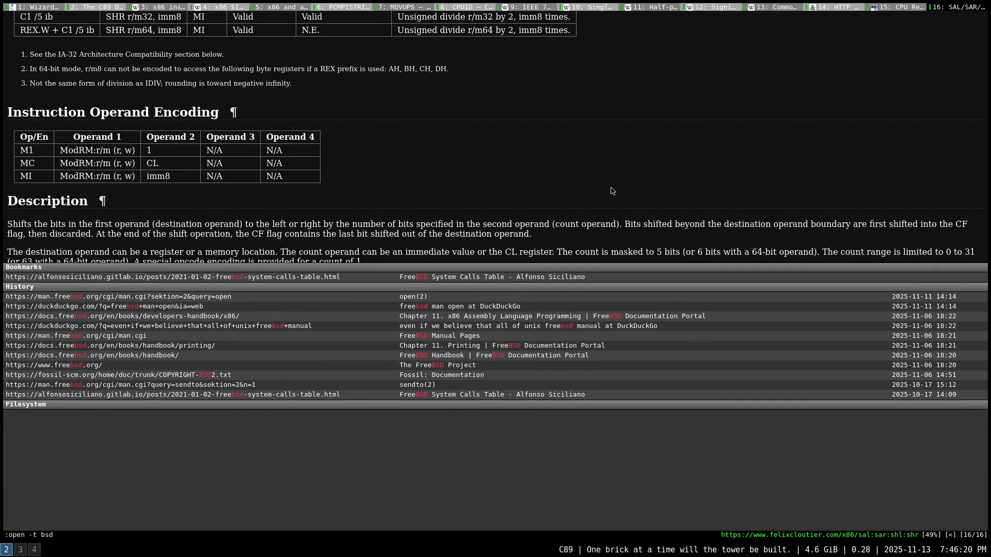
type(" 3")
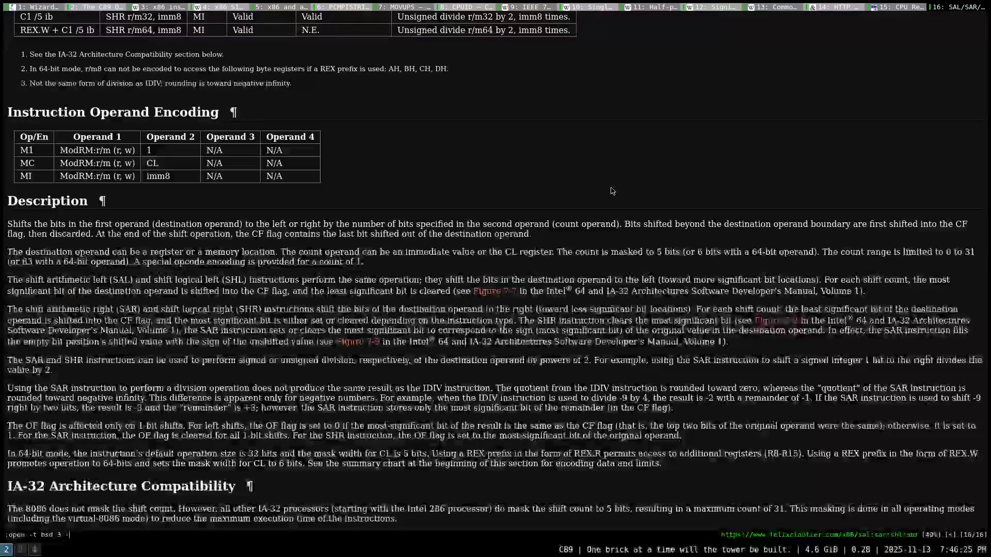
type(" clause")
- Search 'bsd 3 clause' in a new tab and open the Open Source Initiative result
key("Return")
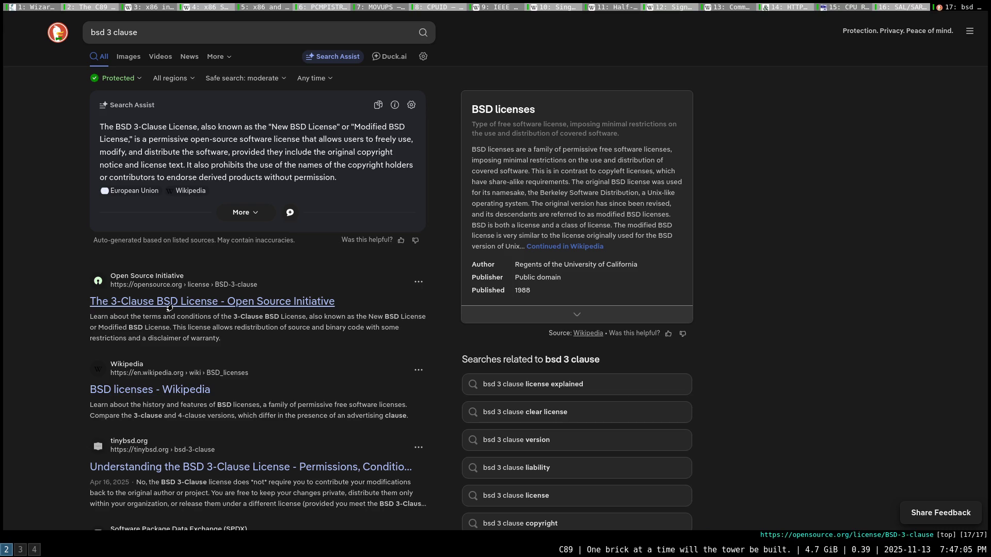
left_click(170, 307)
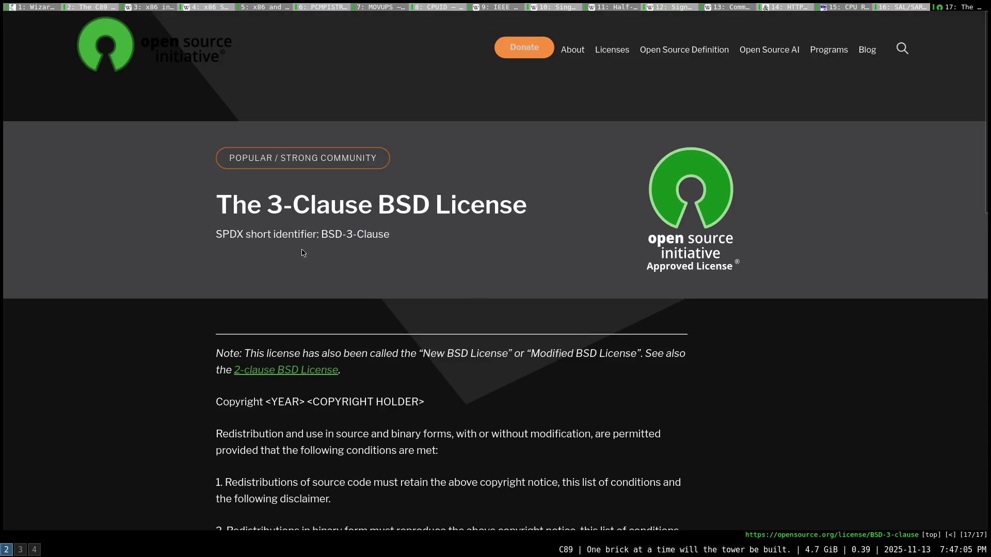
scroll(185, 287, "down", 3)
scroll(185, 287, "down", 2)
scroll(185, 286, "down", 1)
scroll(187, 287, "down", 1)
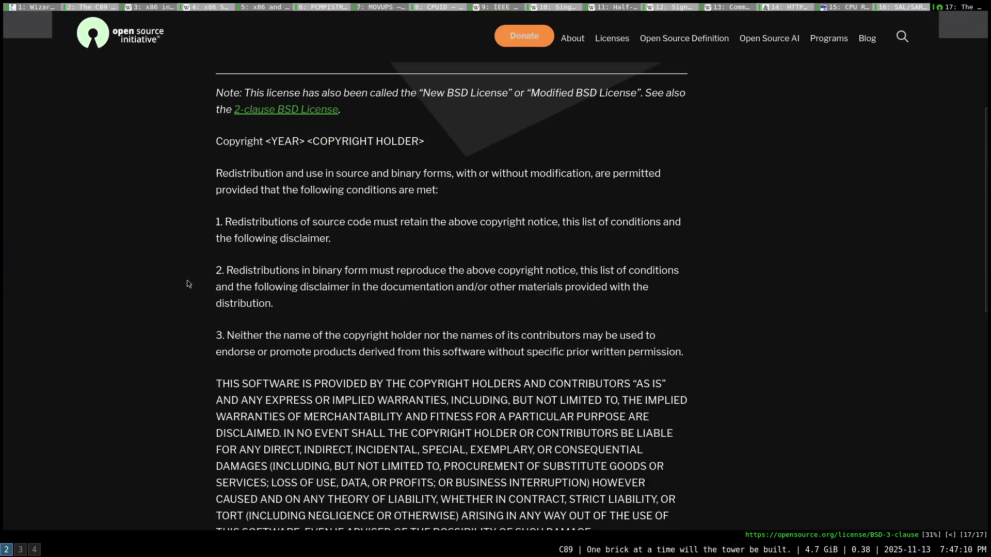
- Zoom the BSD 3-Clause page to 90% and select the first redistribution condition
key("minus")
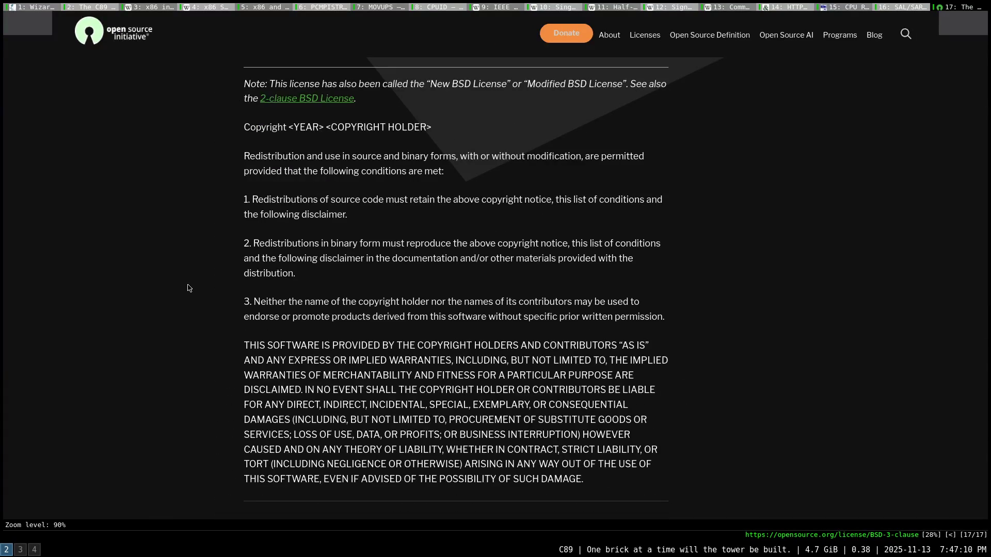
scroll(154, 266, "down", 2)
scroll(156, 267, "up", 1)
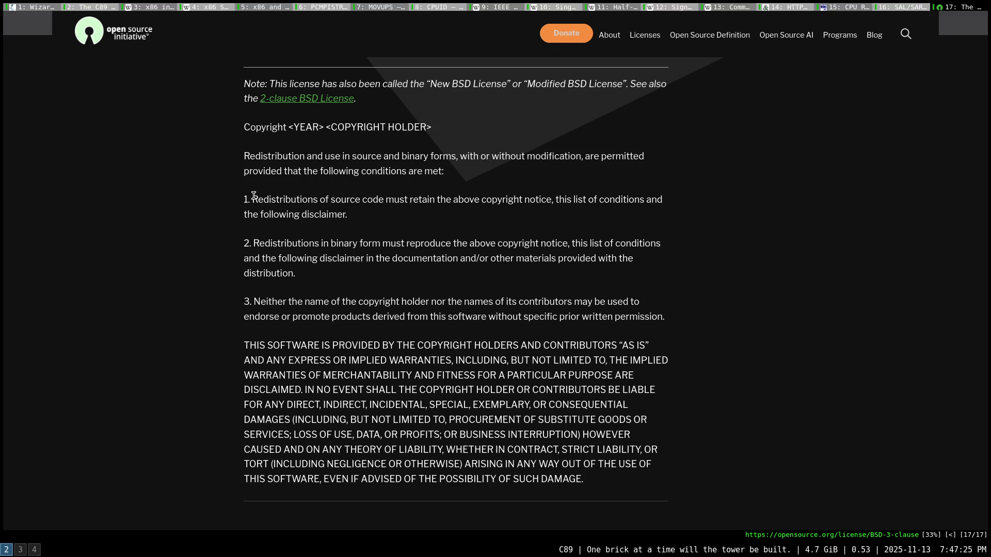
left_click_drag(244, 199, 627, 212)
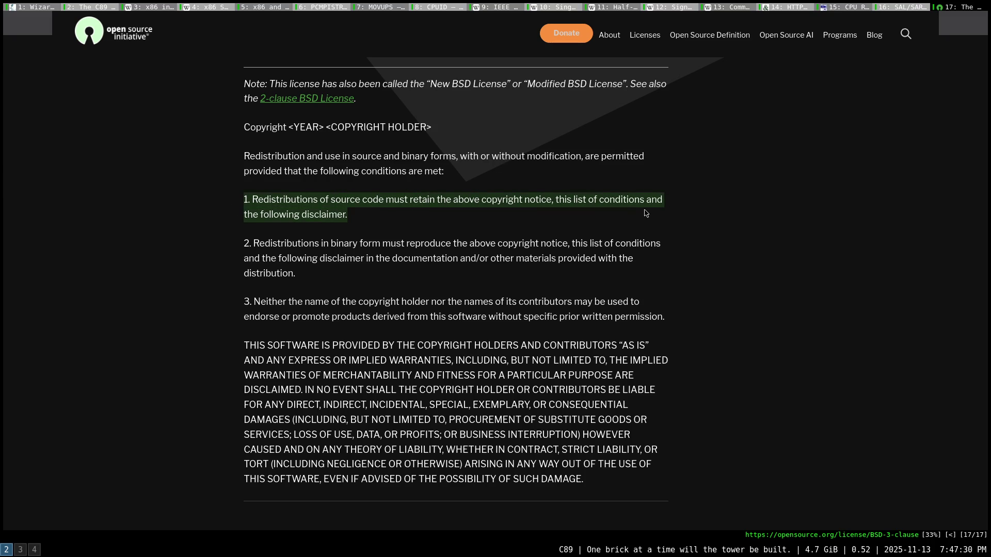
left_click(414, 222)
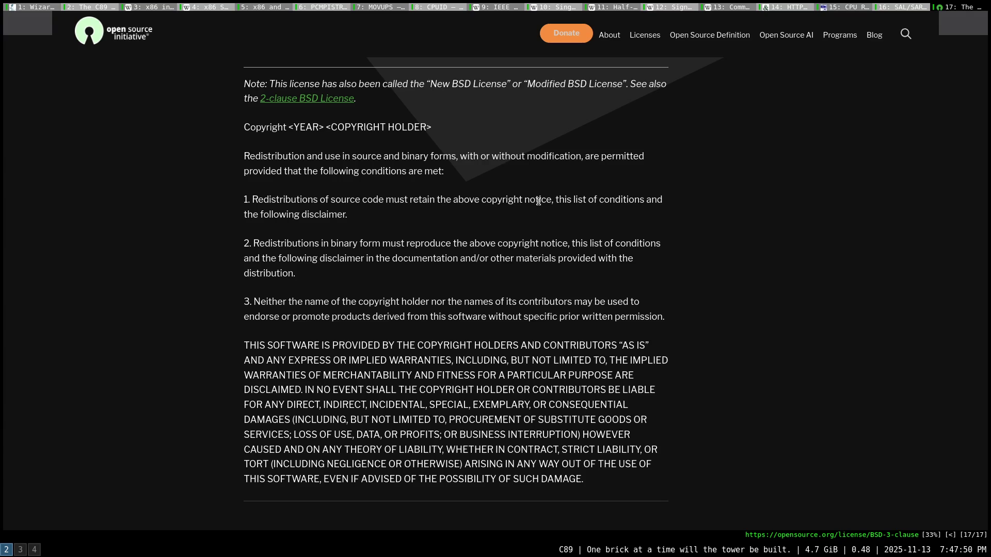
left_click_drag(245, 124, 450, 132)
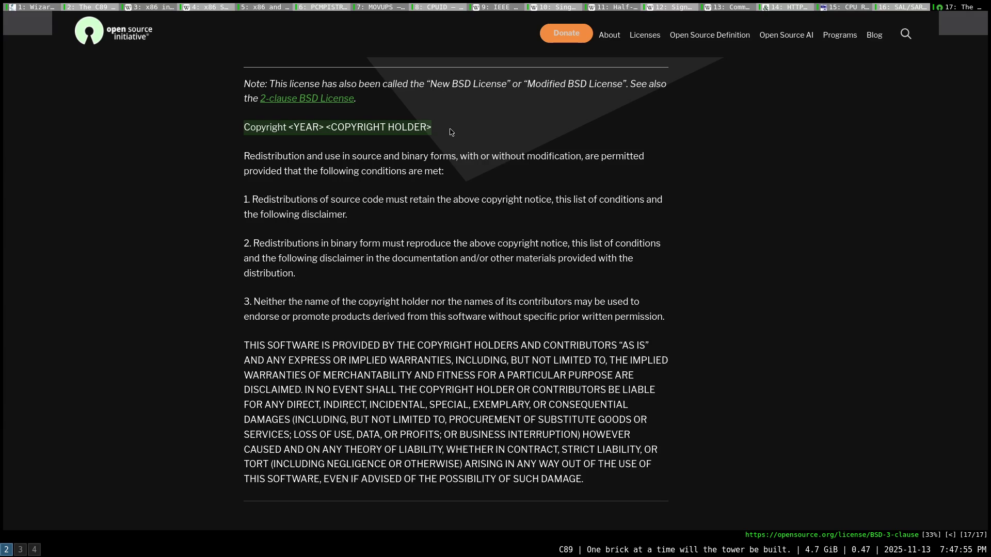
left_click(429, 215)
left_click_drag(242, 200, 720, 328)
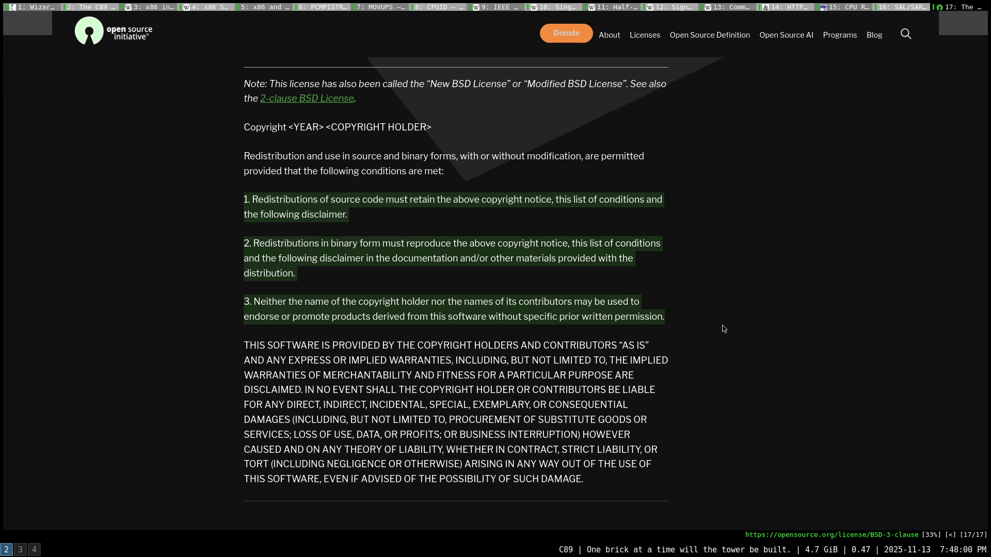
left_click(235, 318)
left_click_drag(209, 325, 682, 483)
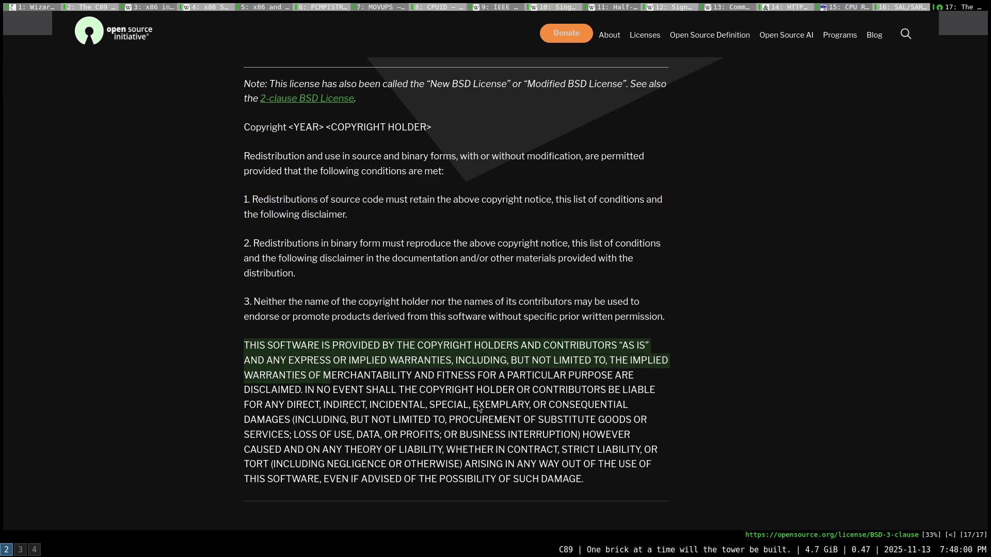
left_click(668, 249)
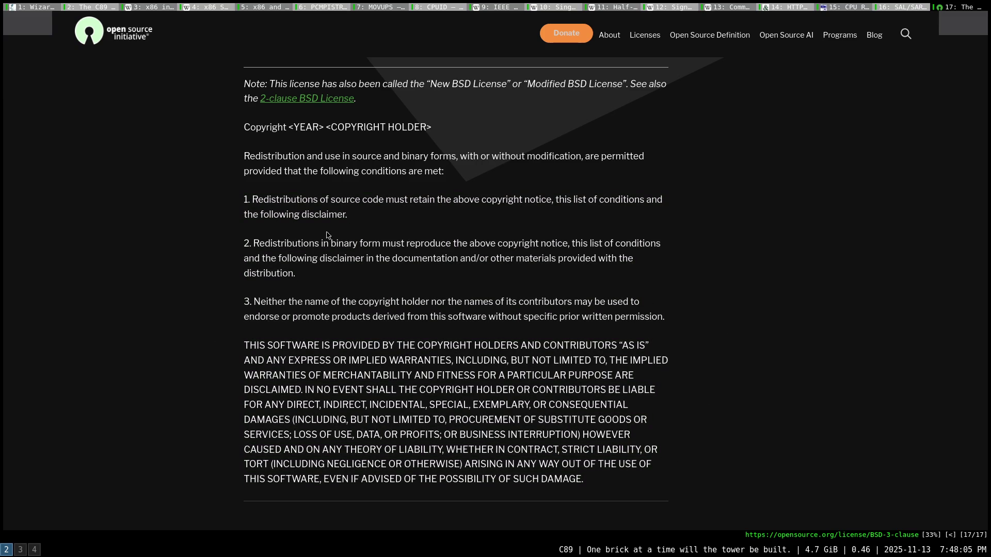
mouse_move(243, 246)
left_mouse_down()
mouse_move(664, 245)
mouse_move(332, 259)
mouse_move(447, 259)
left_mouse_up()
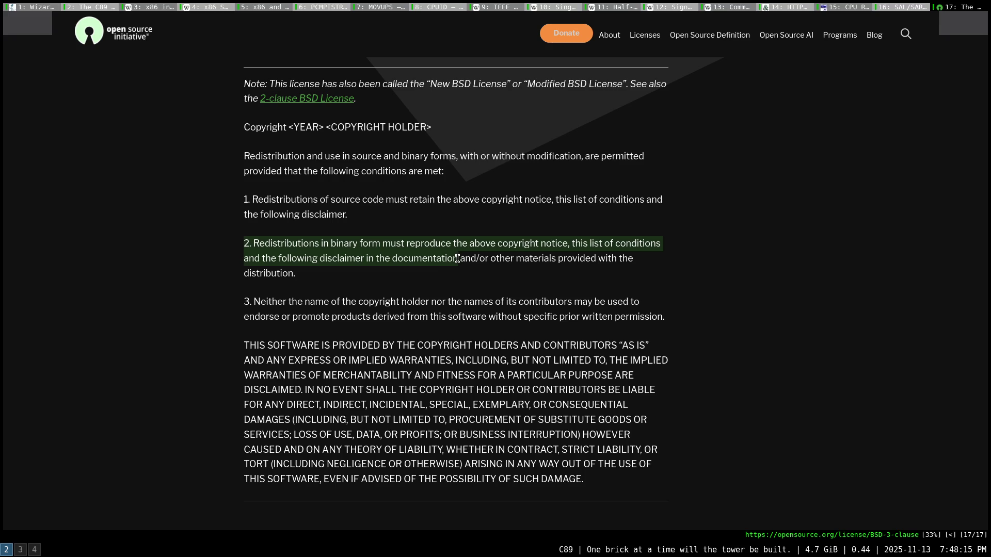
mouse_move(456, 259)
left_mouse_down()
mouse_move(633, 257)
mouse_move(608, 272)
left_mouse_up()
left_click(542, 283)
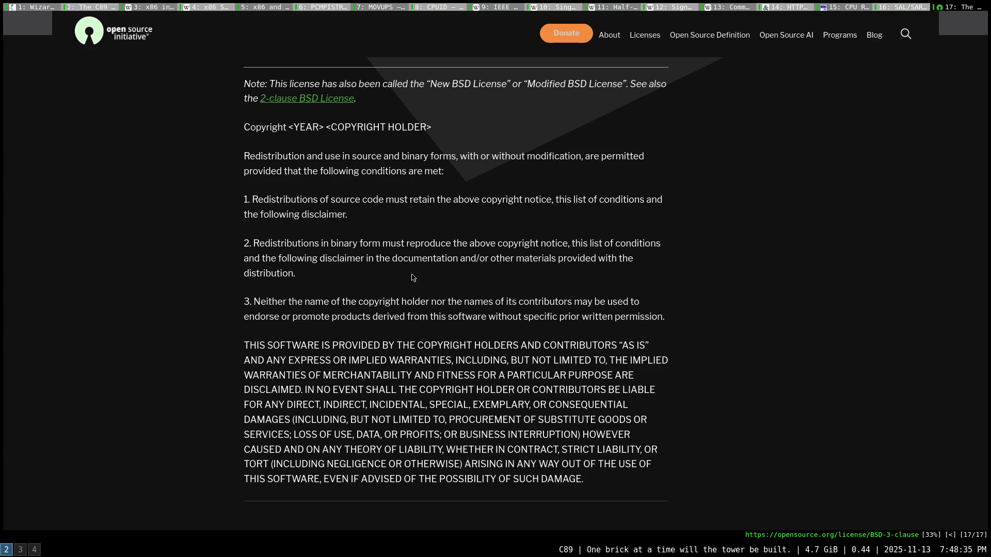
left_click_drag(566, 267, 605, 259)
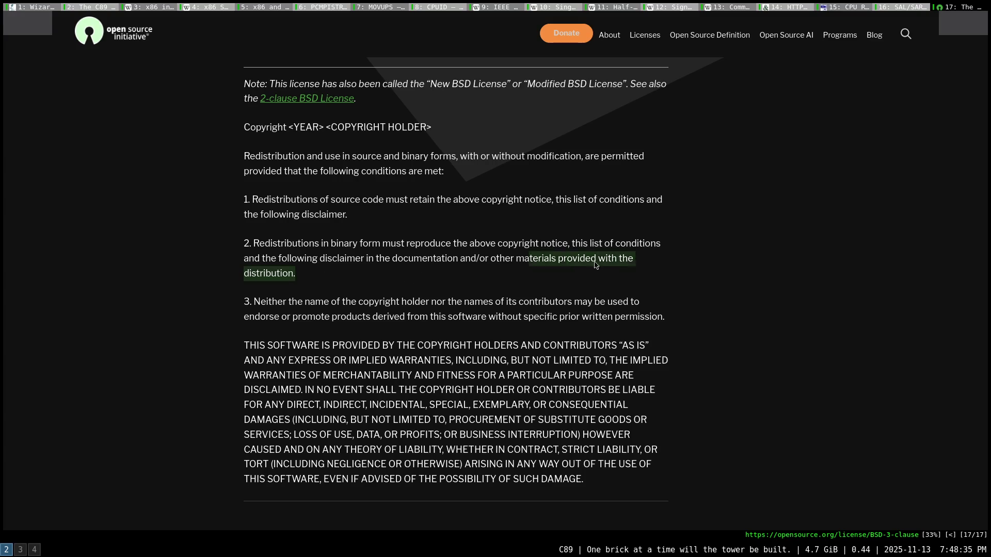
left_click(495, 285)
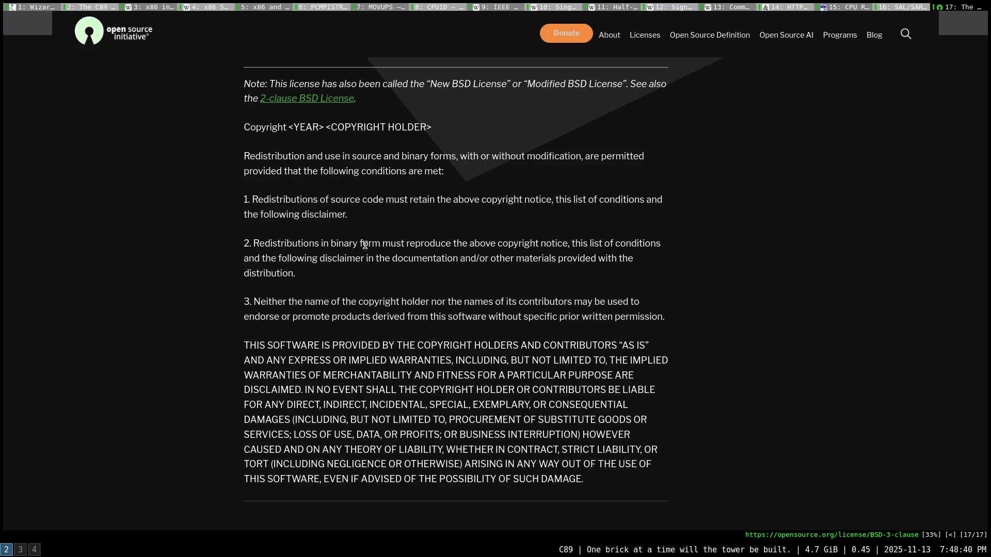
left_click_drag(330, 245, 380, 249)
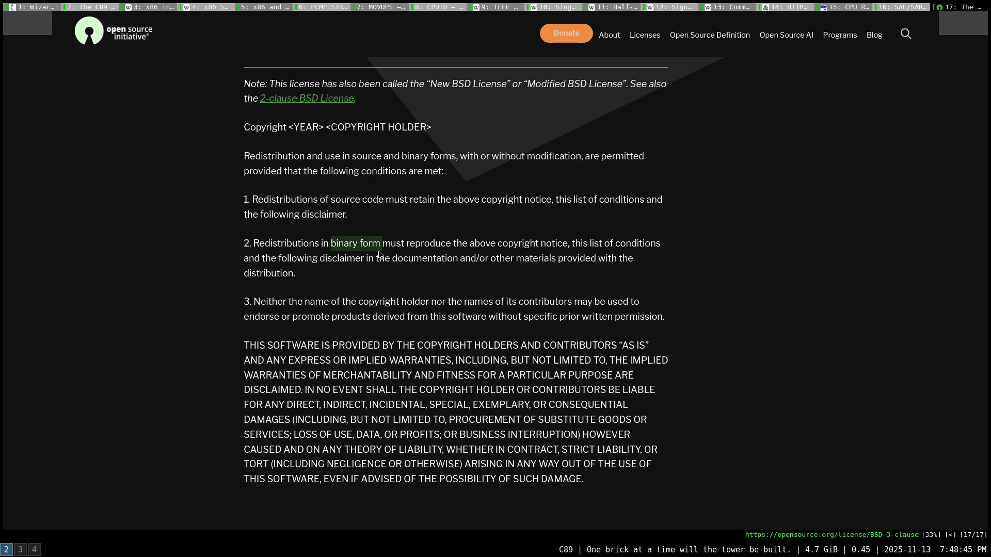
left_click(383, 282)
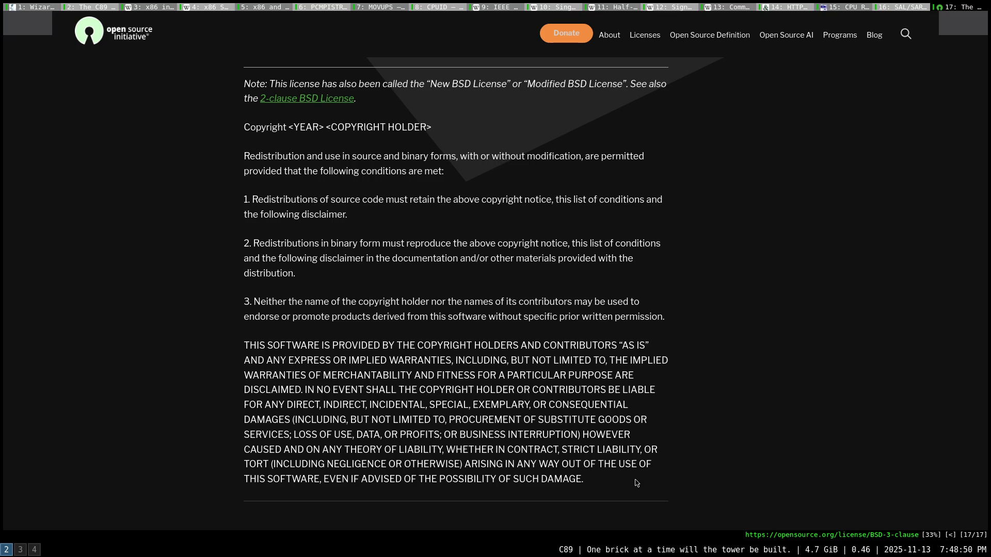
left_click_drag(635, 482, 234, 126)
left_click(200, 165)
left_click_drag(325, 127, 431, 128)
left_click(391, 150)
left_click_drag(253, 302, 558, 301)
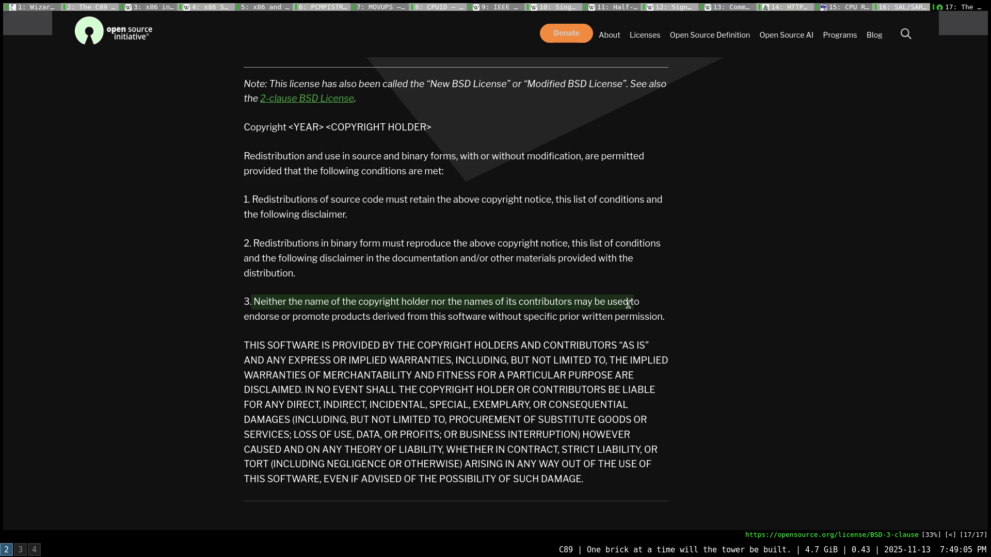
mouse_move(559, 300)
left_mouse_down()
mouse_move(380, 316)
mouse_move(664, 316)
left_mouse_up()
left_click(560, 330)
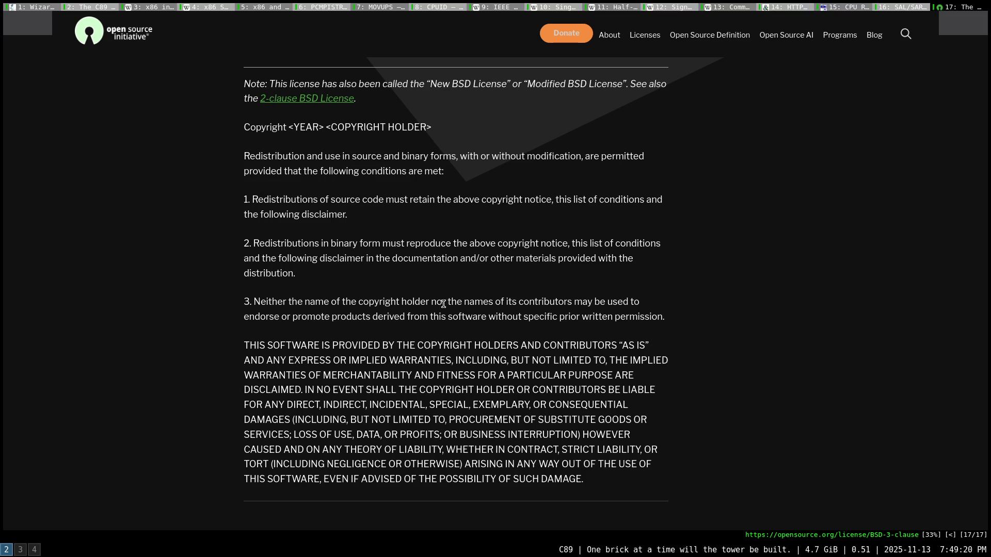
left_click_drag(303, 300, 424, 304)
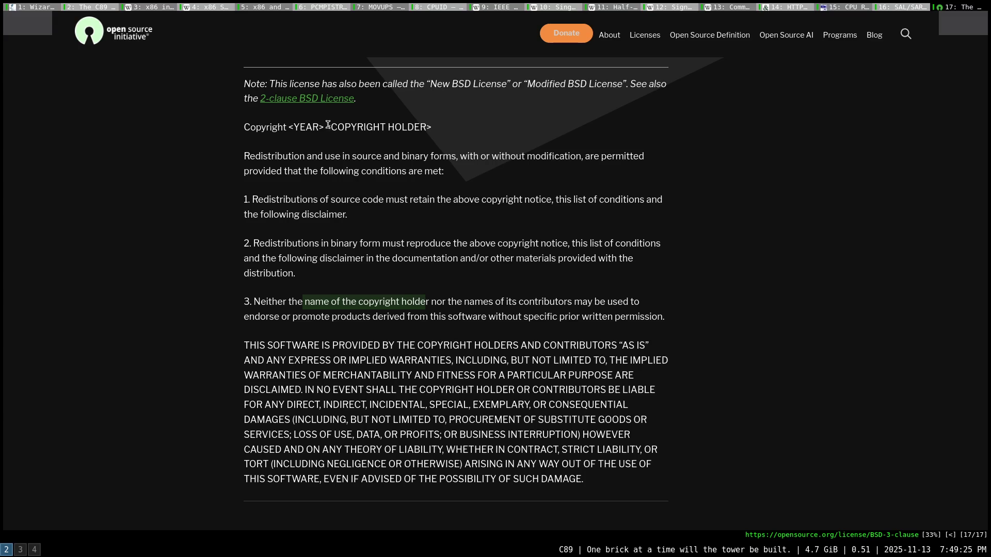
left_click_drag(328, 126, 428, 128)
left_click(424, 334)
left_click_drag(432, 302, 574, 301)
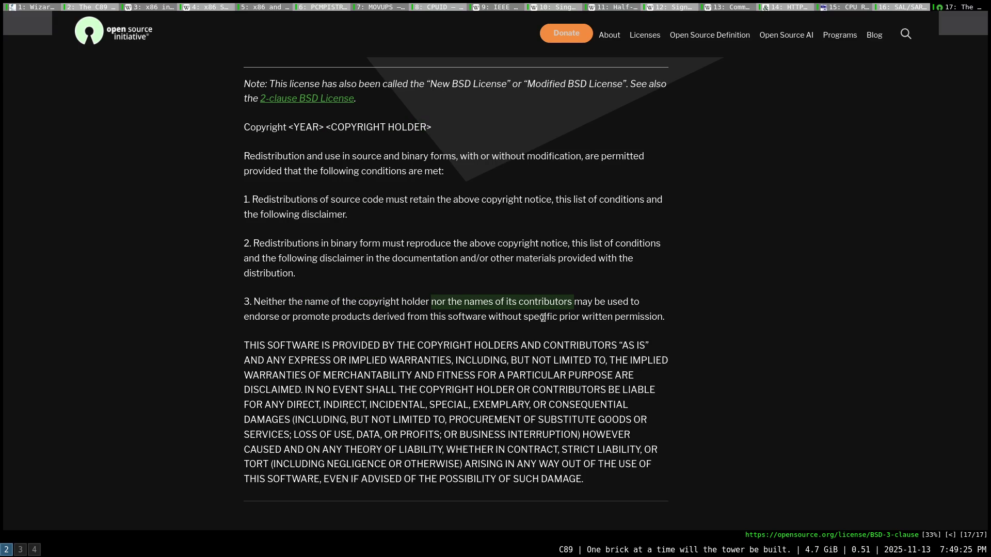
left_click(410, 297)
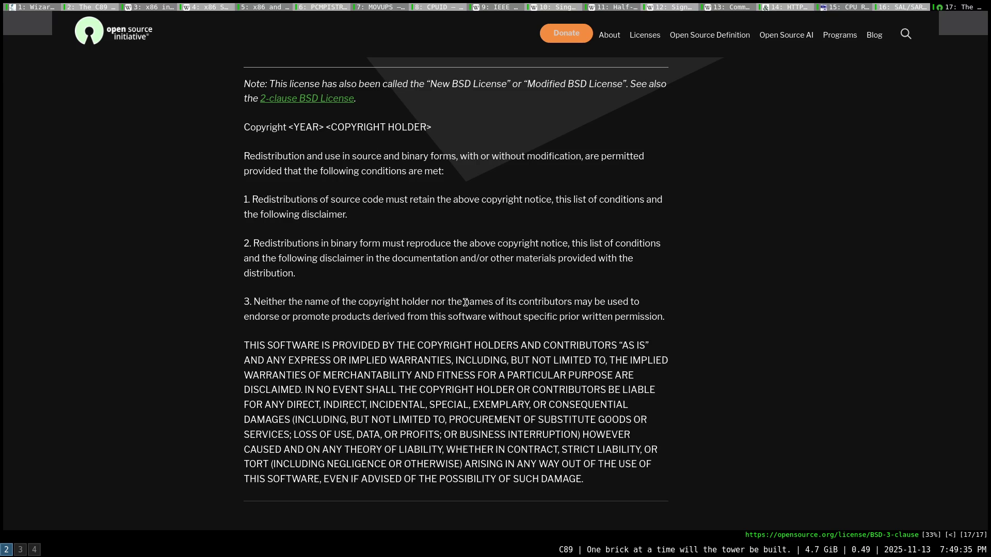
left_click_drag(464, 302, 570, 300)
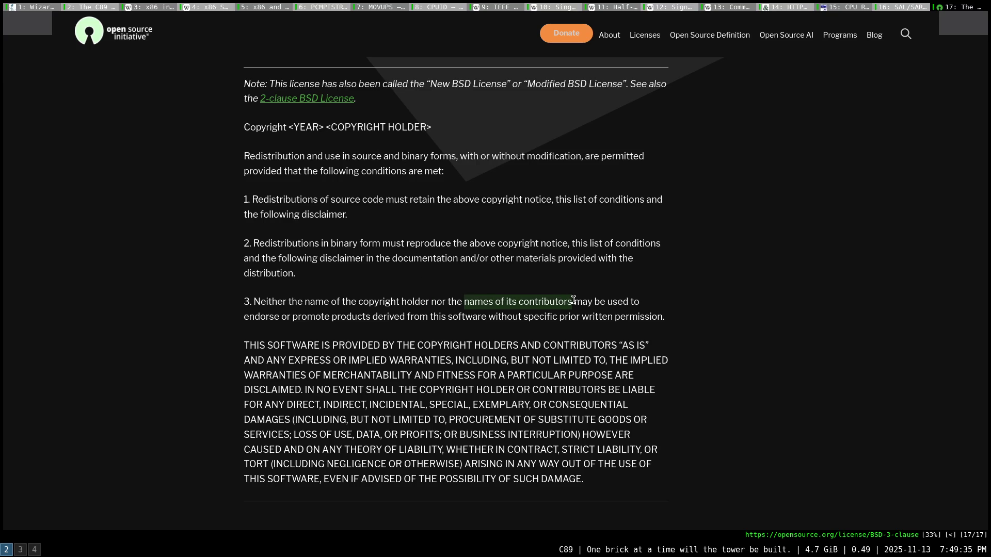
left_click(523, 291)
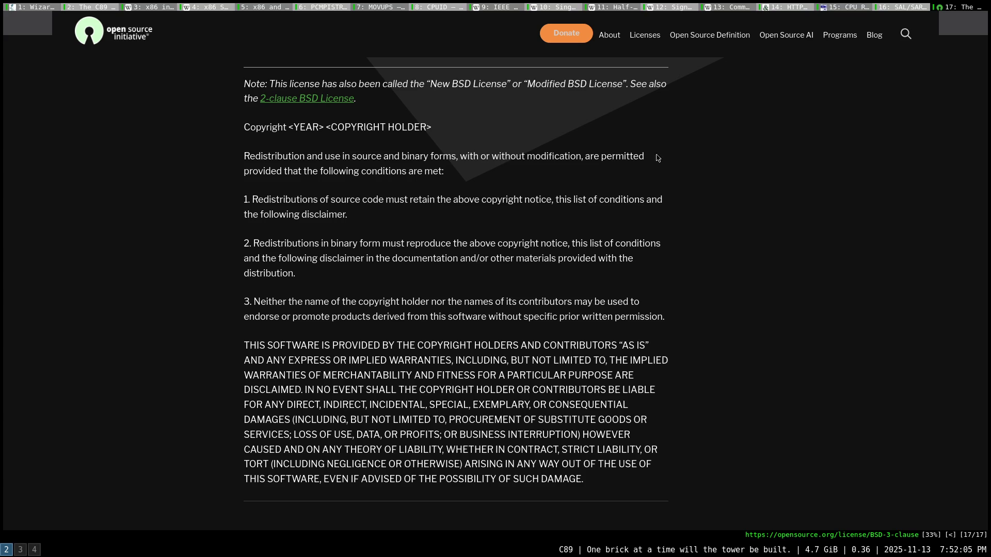
type("Oodin")
- Open the odin-lang/Odin repository in a new tab from the suggestions
key("Tab")
key("Return")
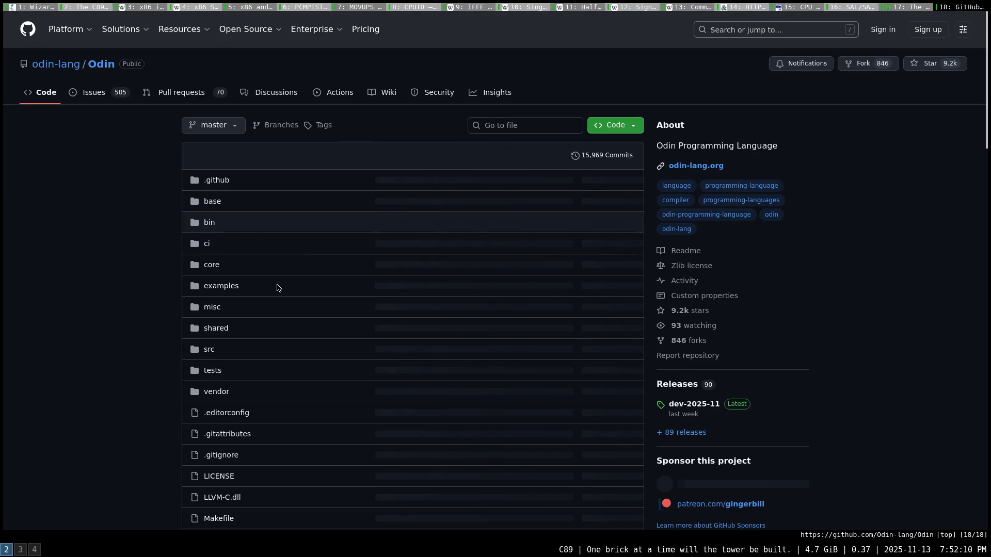
scroll(178, 347, "down", 2)
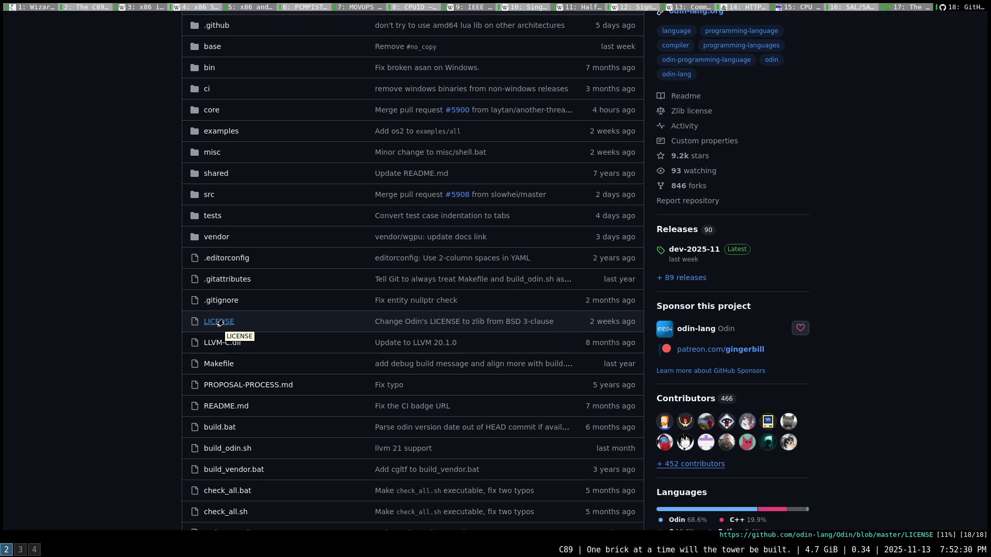
- Open Odin's LICENSE file and expand the full license-change commit message
left_click(219, 321)
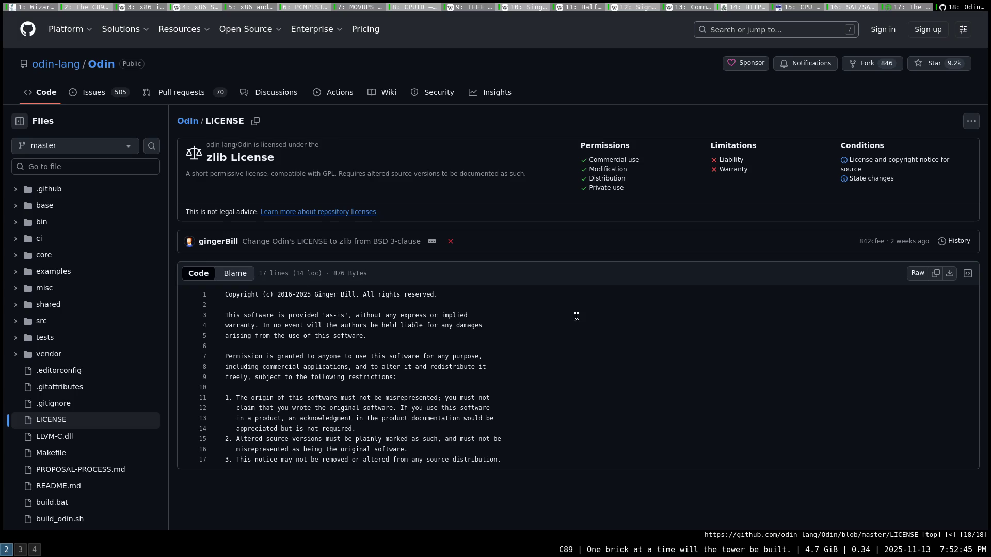
mouse_move(449, 241)
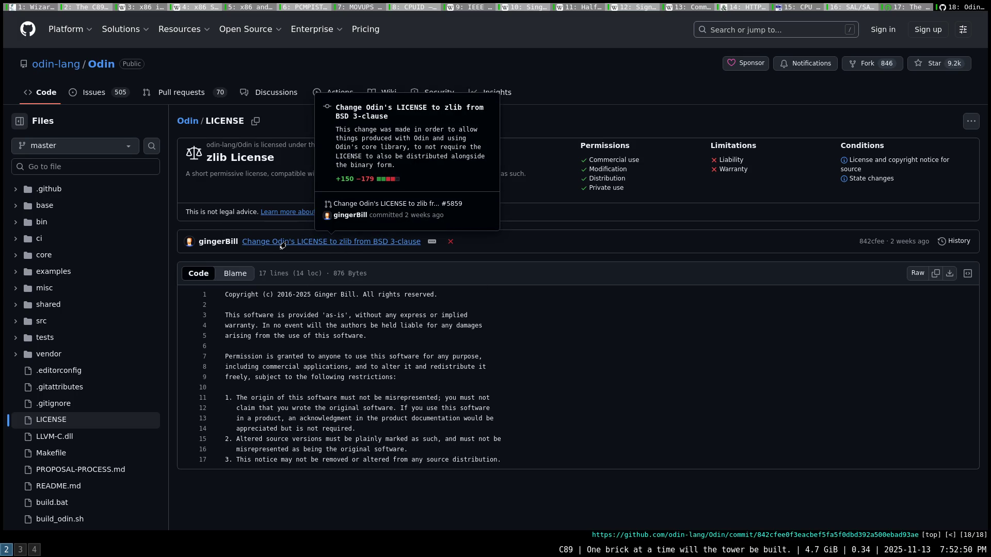
left_click(431, 241)
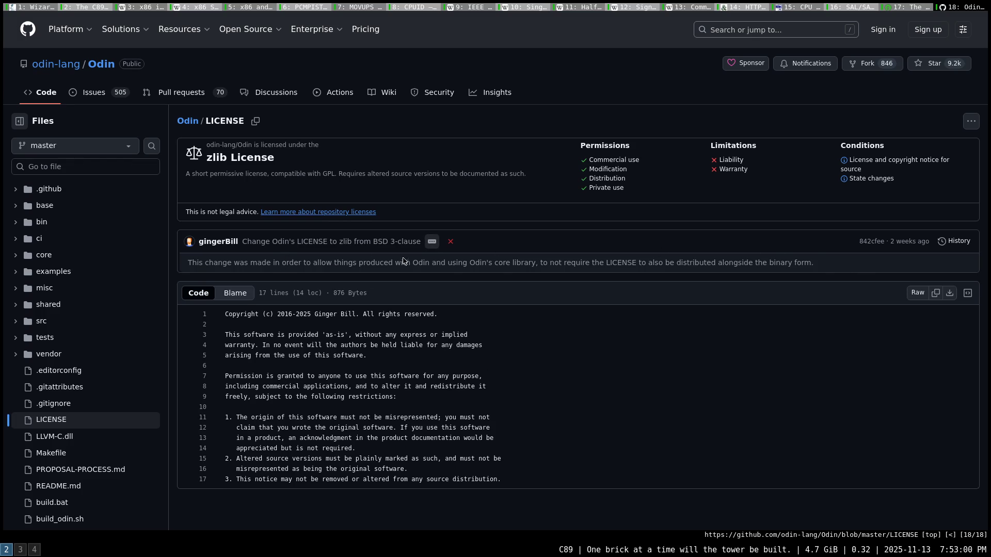
- Open the license-change commit 842cfee and select the binary redistribution clause lines in its diff
left_click(859, 247)
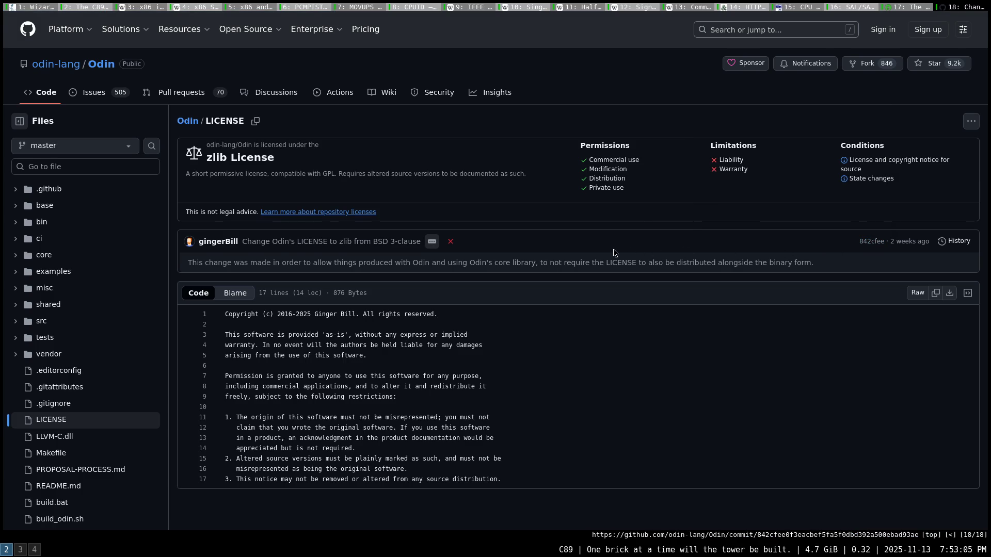
scroll(383, 272, "down", 3)
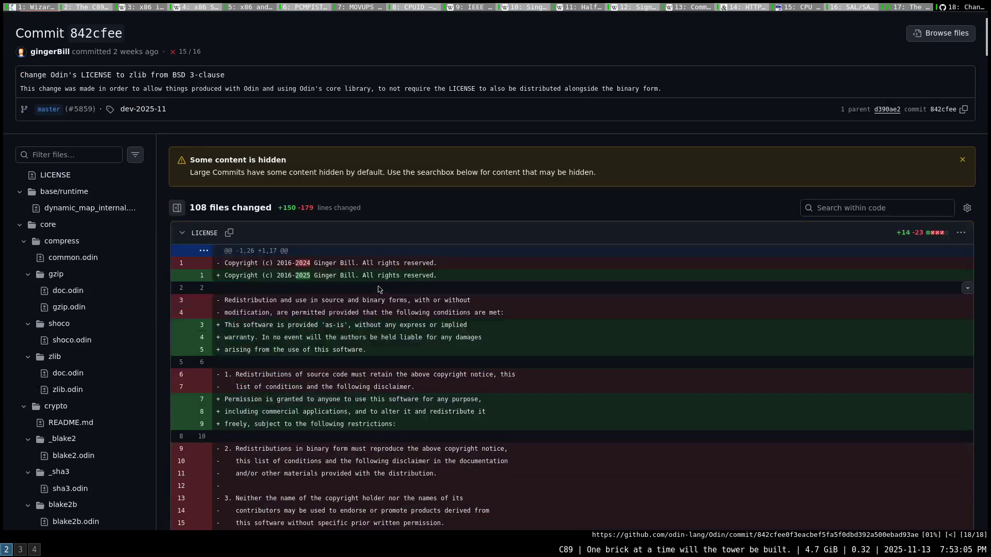
scroll(371, 281, "down", 1)
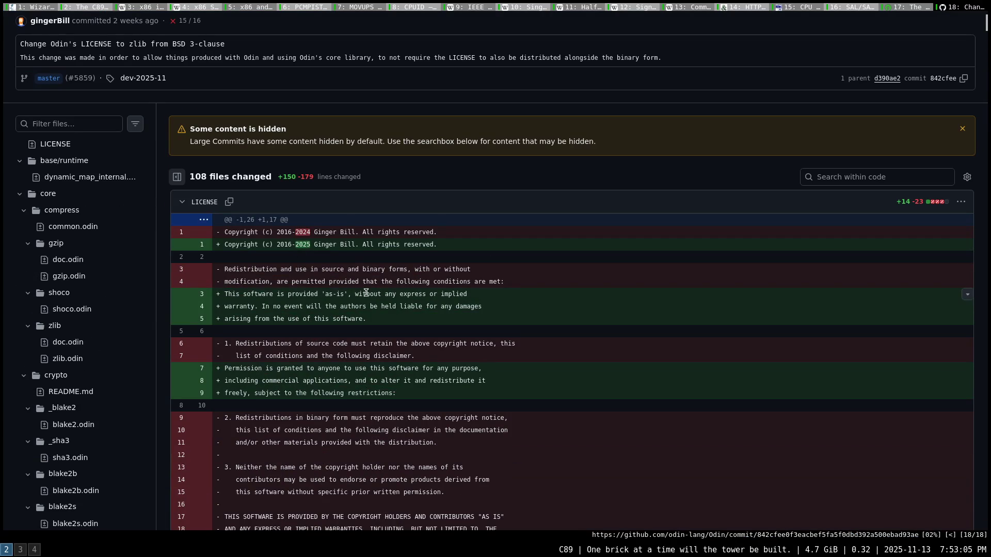
scroll(353, 274, "down", 1)
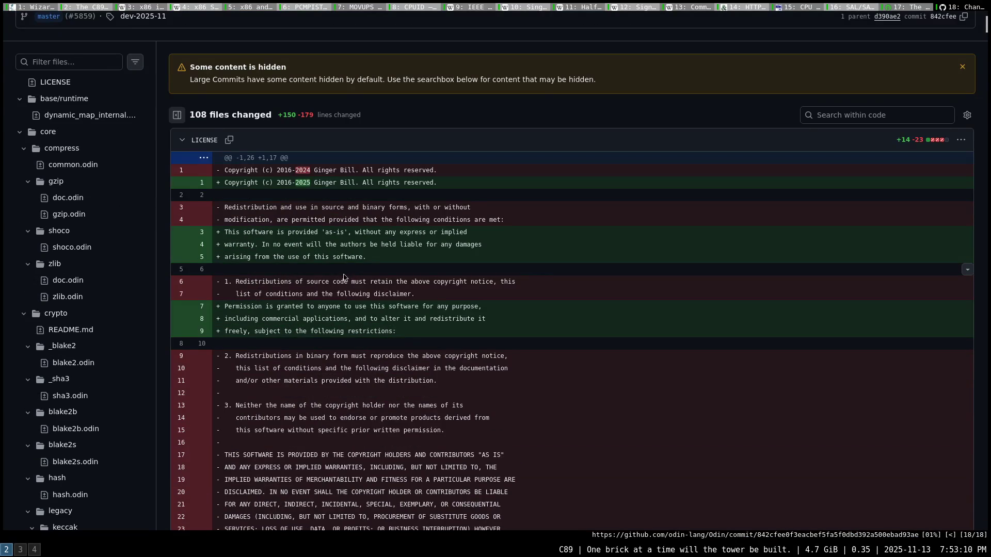
scroll(343, 277, "down", 1)
scroll(344, 277, "down", 3)
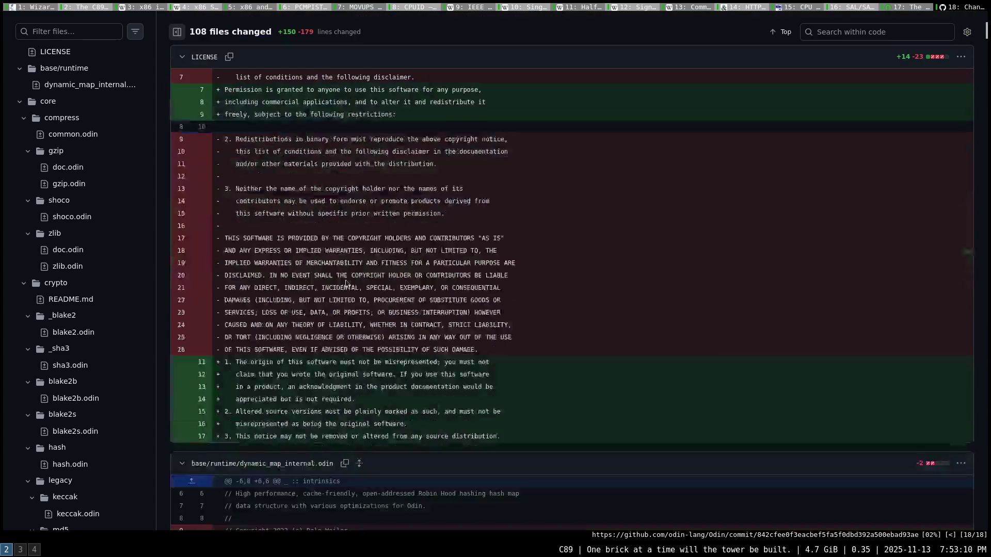
scroll(386, 358, "down", 1)
scroll(363, 309, "up", 3)
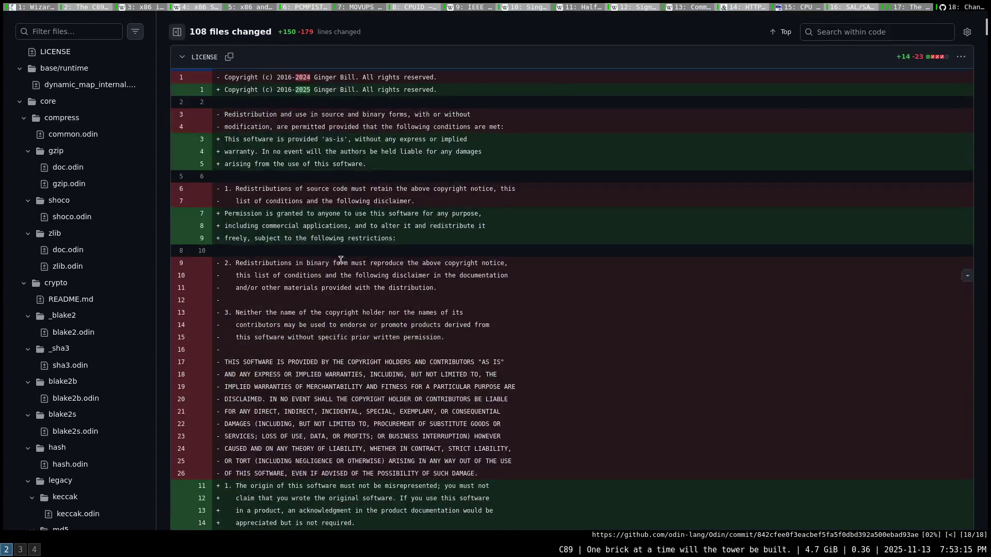
scroll(327, 245, "up", 1)
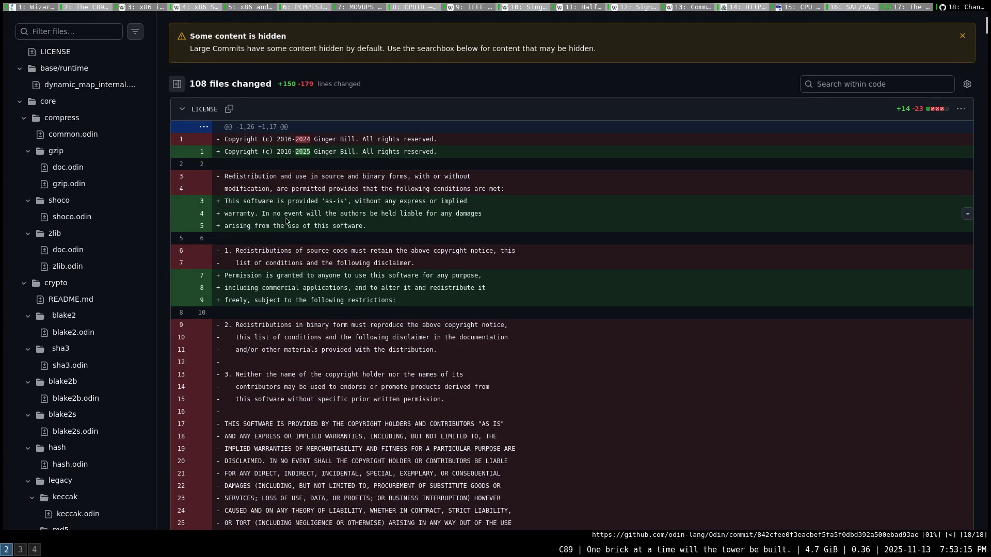
scroll(283, 273, "down", 1)
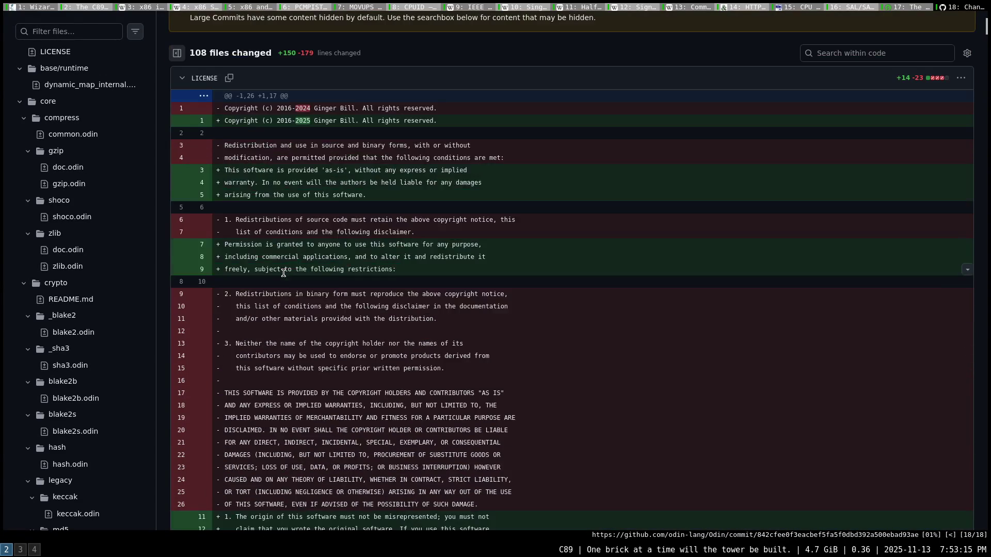
scroll(285, 273, "down", 1)
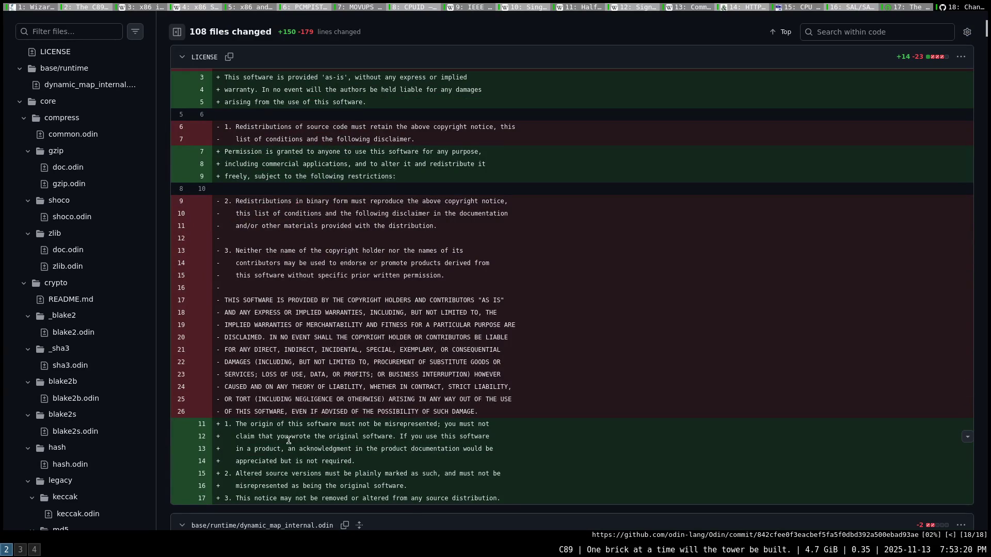
scroll(308, 420, "up", 1)
scroll(286, 310, "up", 2)
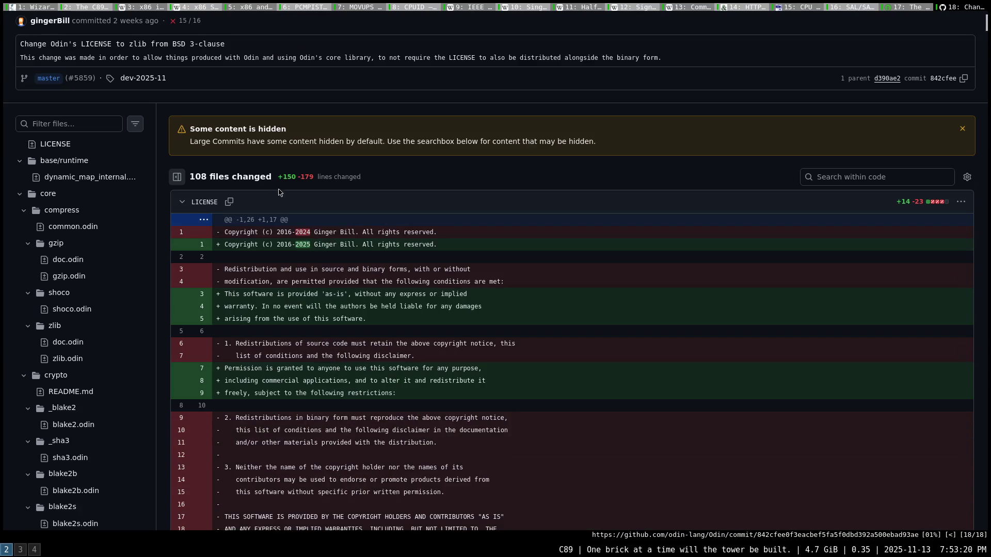
scroll(260, 192, "up", 1)
scroll(273, 214, "down", 1)
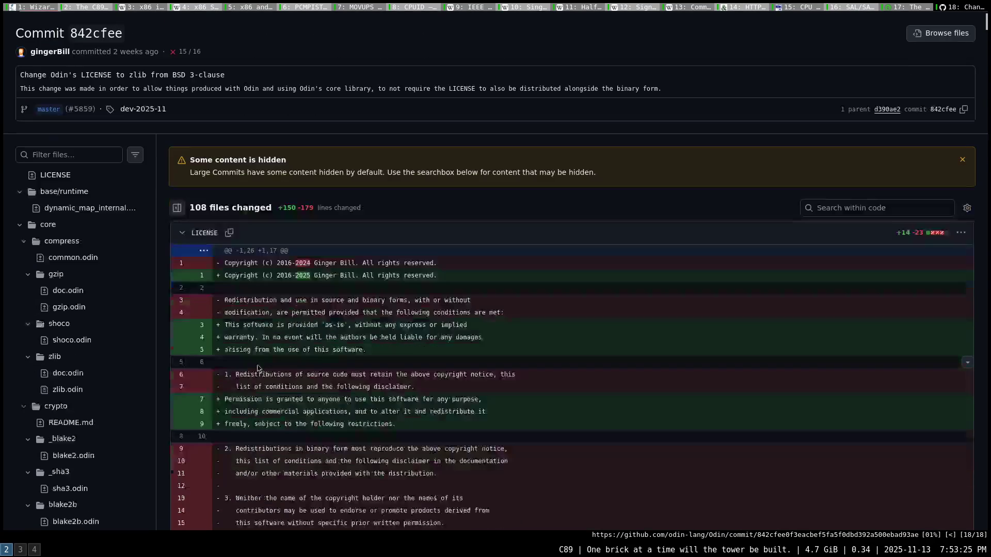
scroll(266, 356, "down", 1)
scroll(268, 325, "down", 1)
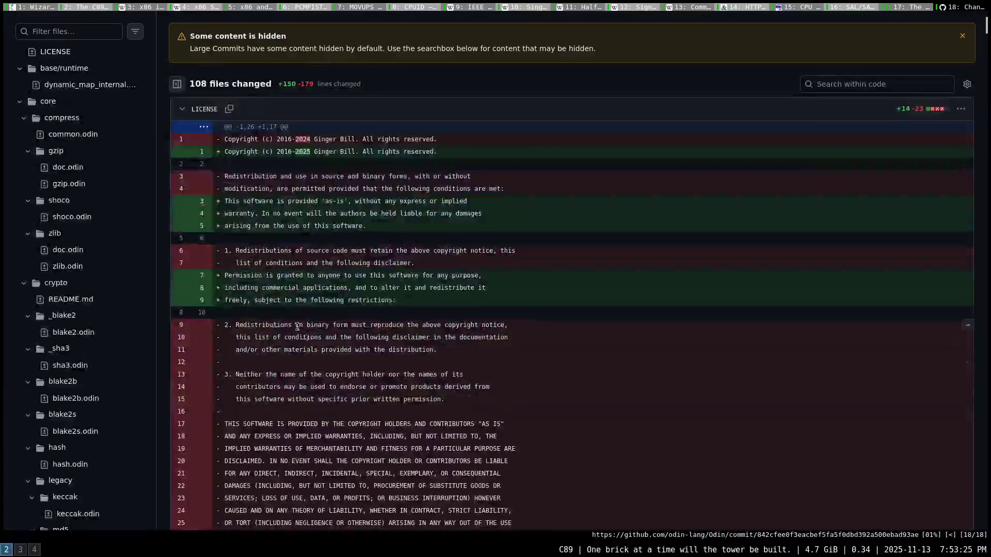
scroll(271, 299, "down", 1)
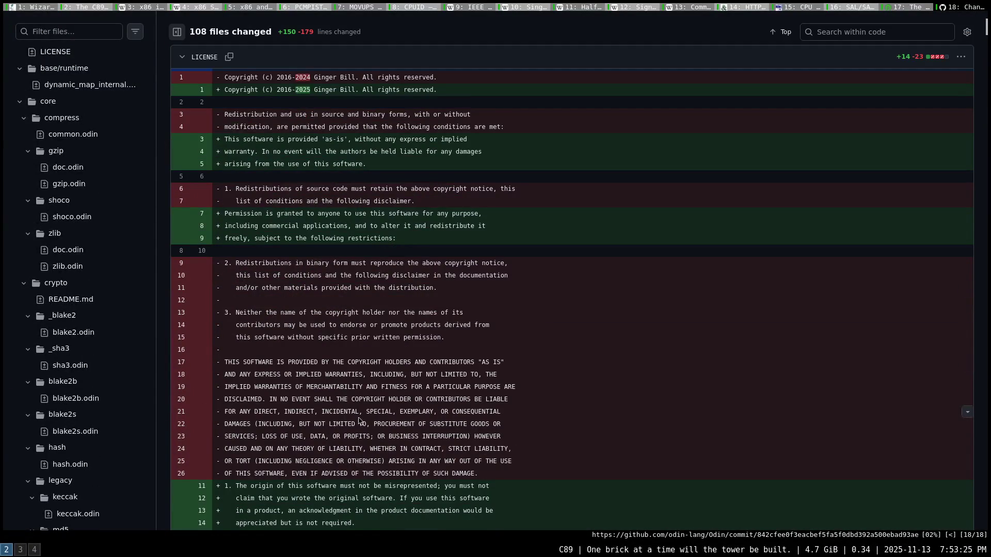
left_click_drag(226, 263, 457, 288)
left_click(456, 288)
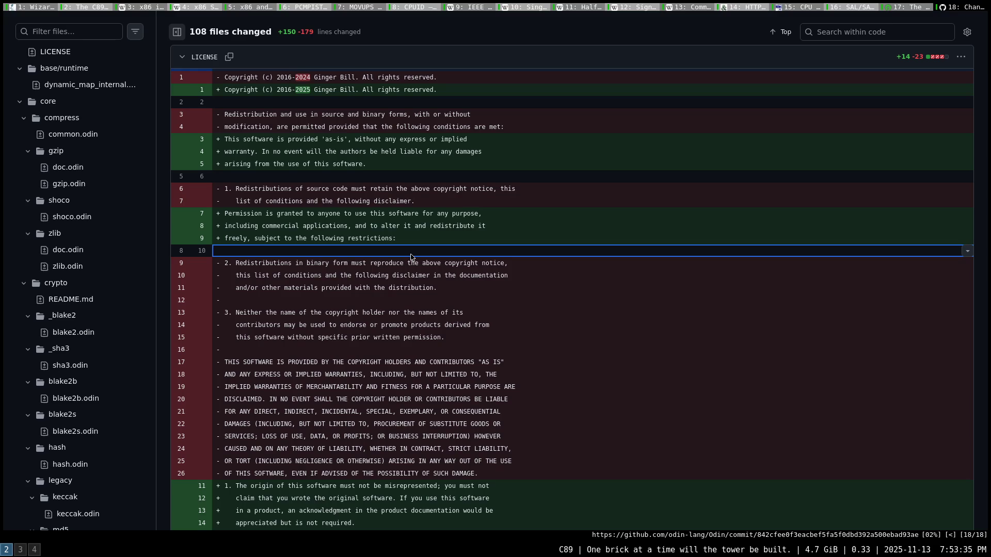
scroll(411, 257, "up", 4)
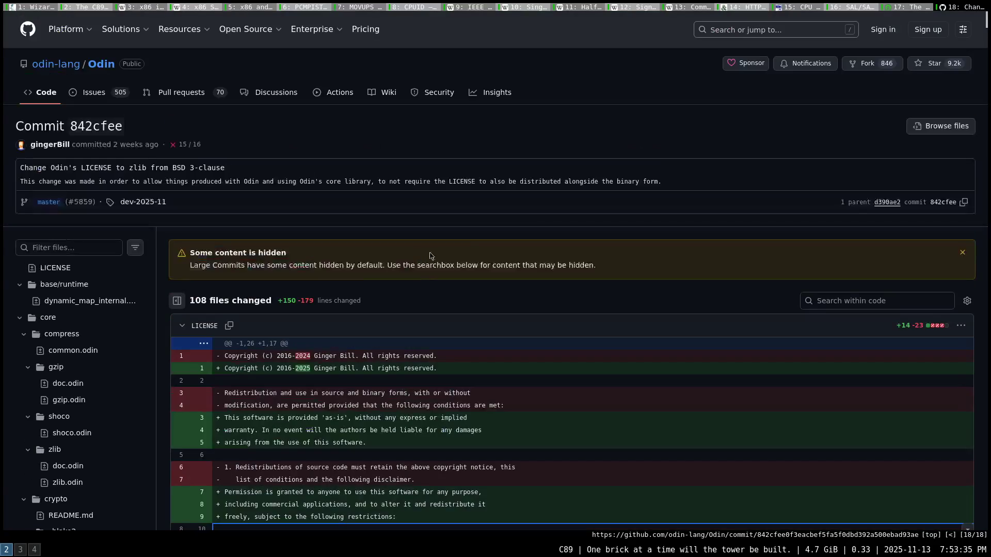
- Close the Odin commit and BSD-3-Clause pages and switch to the Wizard89 documentation
middle_click(954, 12)
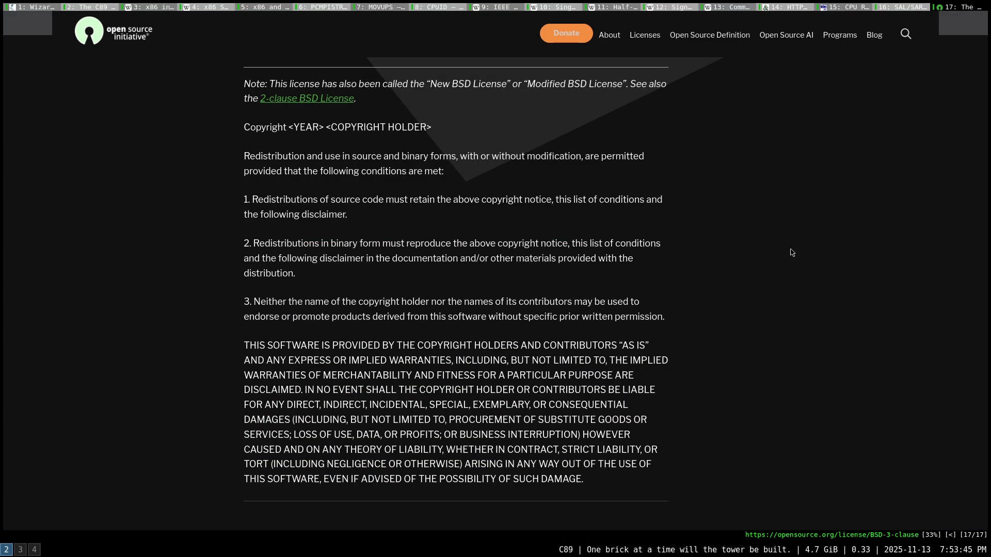
middle_click(949, 9)
left_click(55, 5)
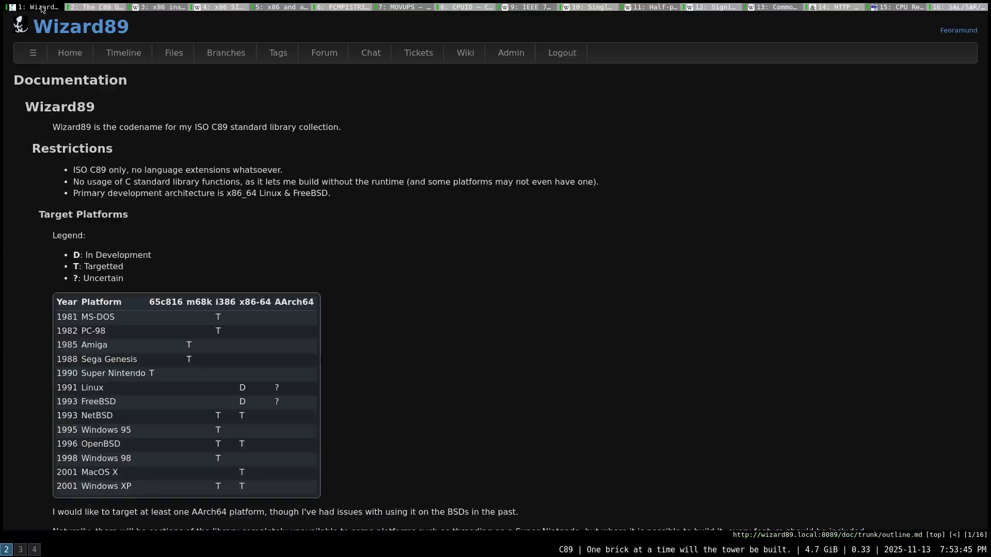
left_click(63, 60)
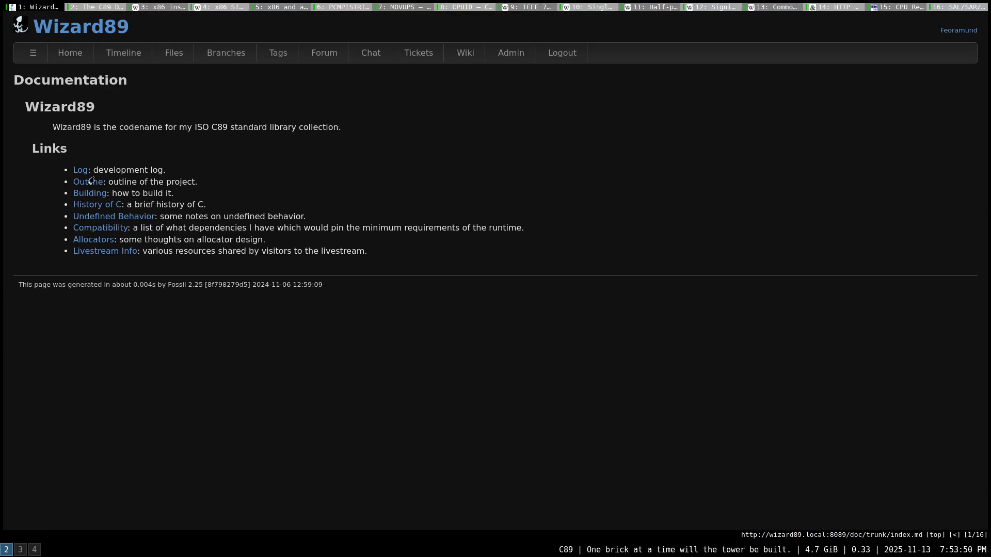
left_click(77, 181)
scroll(371, 267, "down", 5)
scroll(382, 265, "down", 3)
scroll(382, 265, "down", 5)
scroll(182, 283, "down", 4)
scroll(177, 282, "down", 5)
scroll(175, 281, "up", 2)
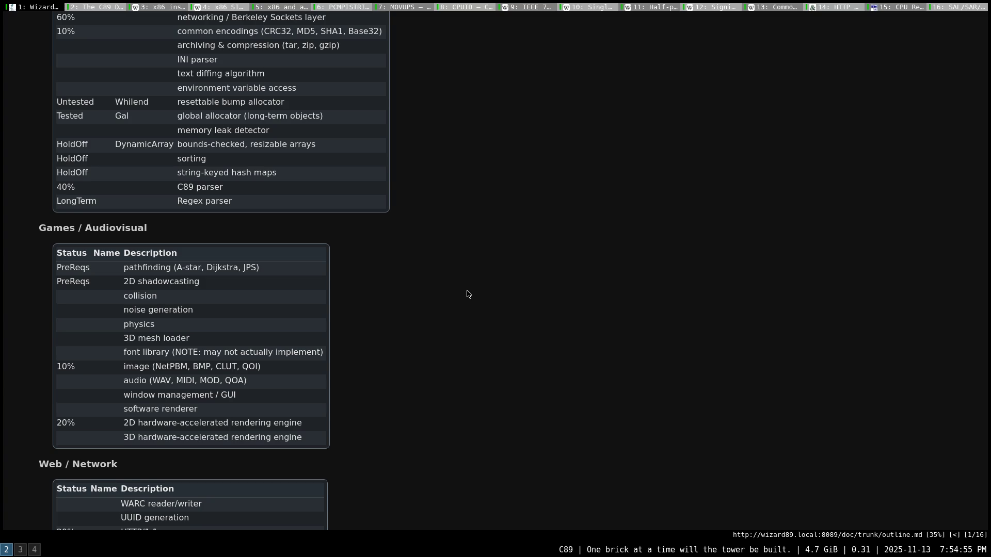
scroll(442, 244, "up", 5)
scroll(437, 232, "up", 2)
scroll(439, 249, "up", 4)
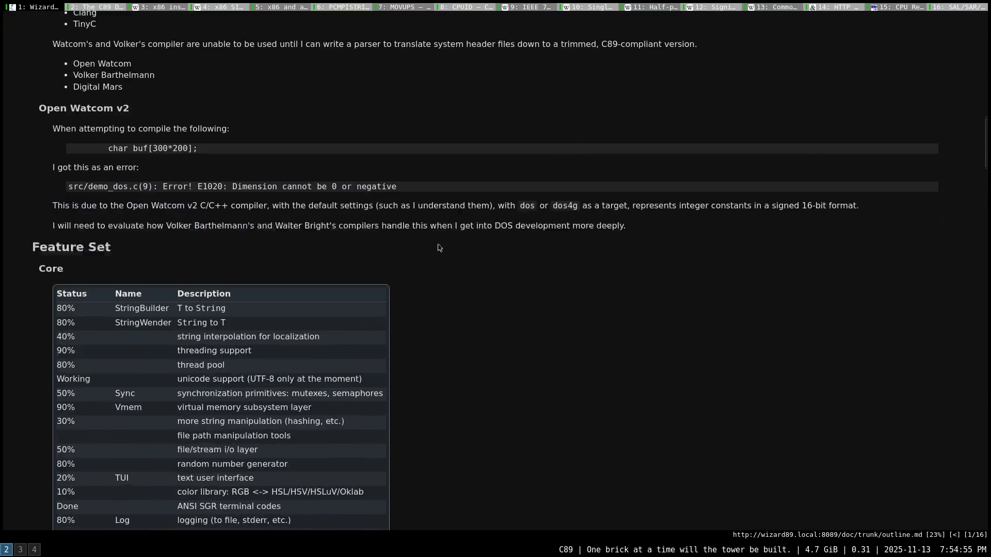
scroll(421, 232, "up", 2)
scroll(398, 205, "up", 3)
scroll(387, 185, "up", 6)
scroll(380, 177, "up", 3)
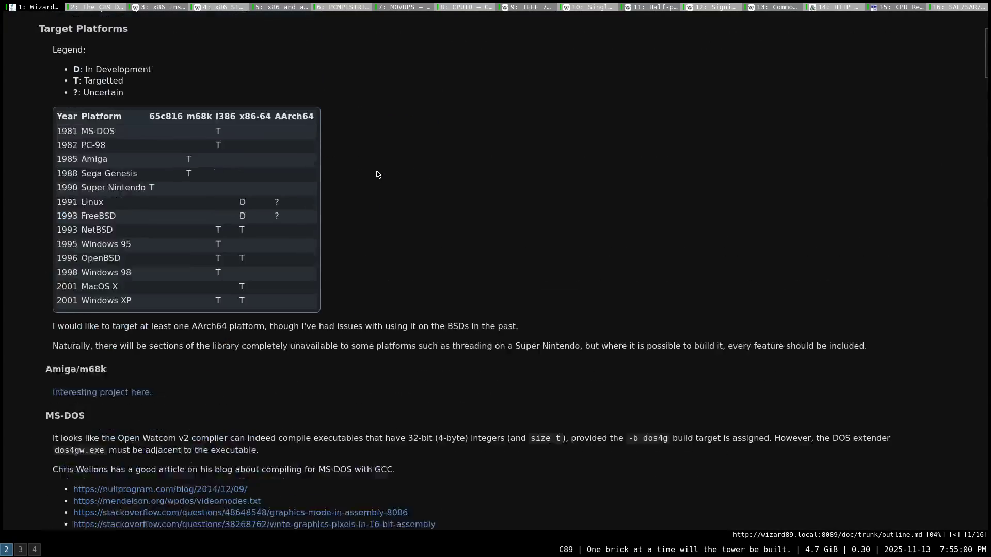
scroll(377, 175, "up", 3)
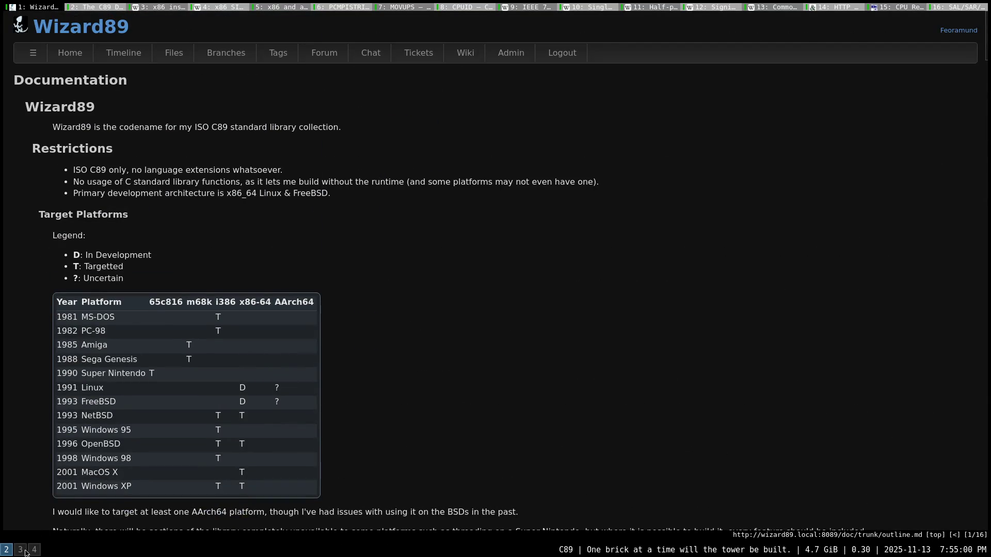
- Switch to the code/PDF/calculator workspace and dismiss Zathura's copied-text message
left_click(25, 552)
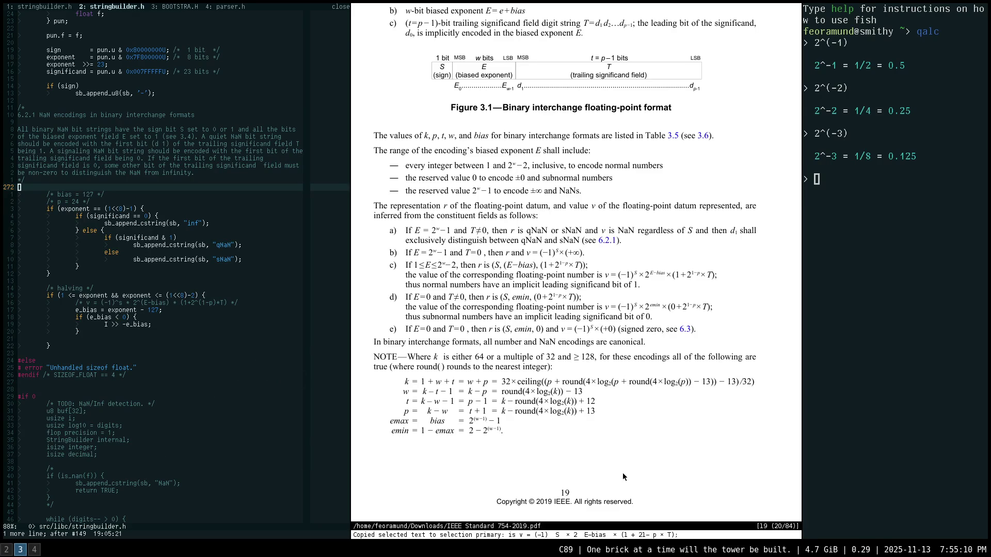
key("Escape")
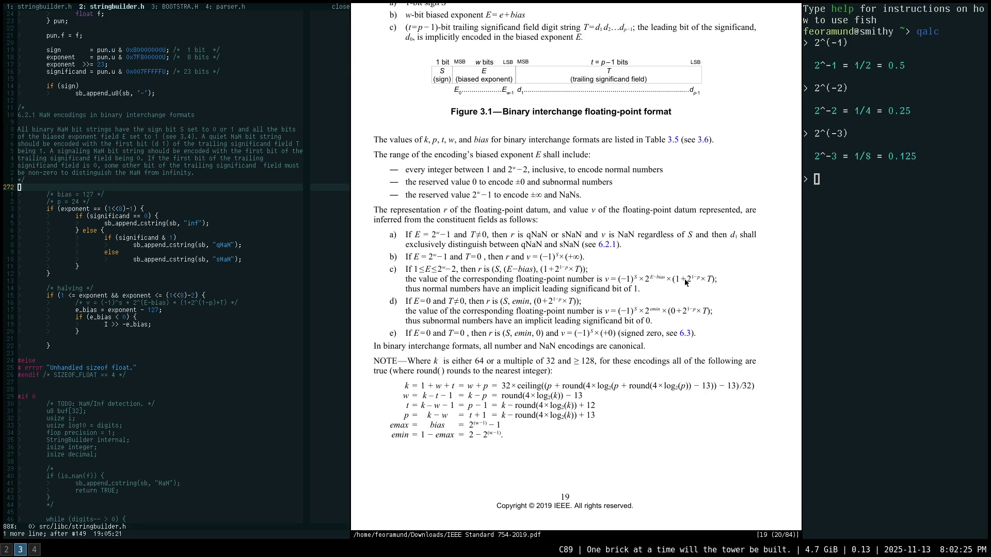
scroll(677, 282, "down", 1)
- Select the implicit leading 1 in item c)'s formula and pan up to Figure 3.1
left_click_drag(674, 276, 680, 277)
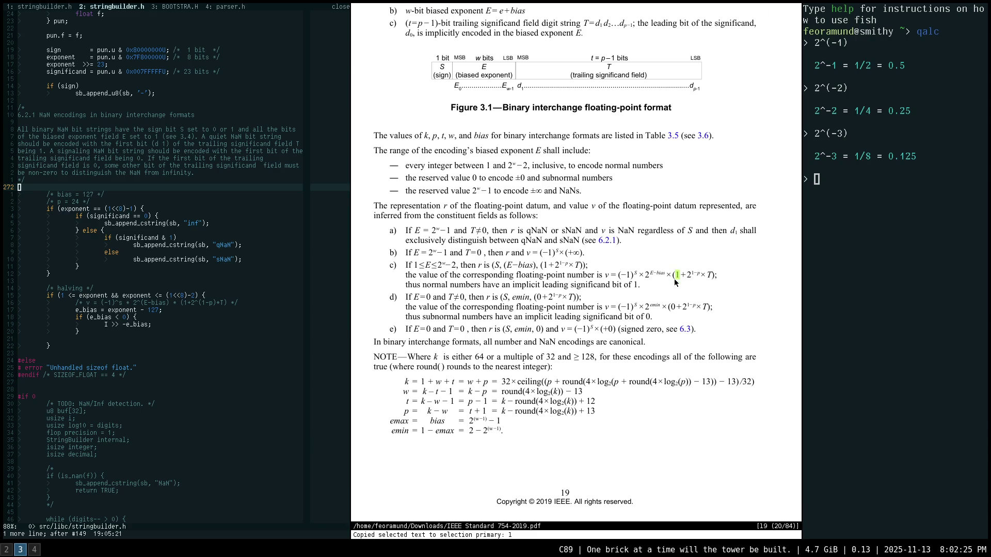
scroll(686, 311, "up", 1, "ctrl")
scroll(666, 310, "up", 1, "ctrl")
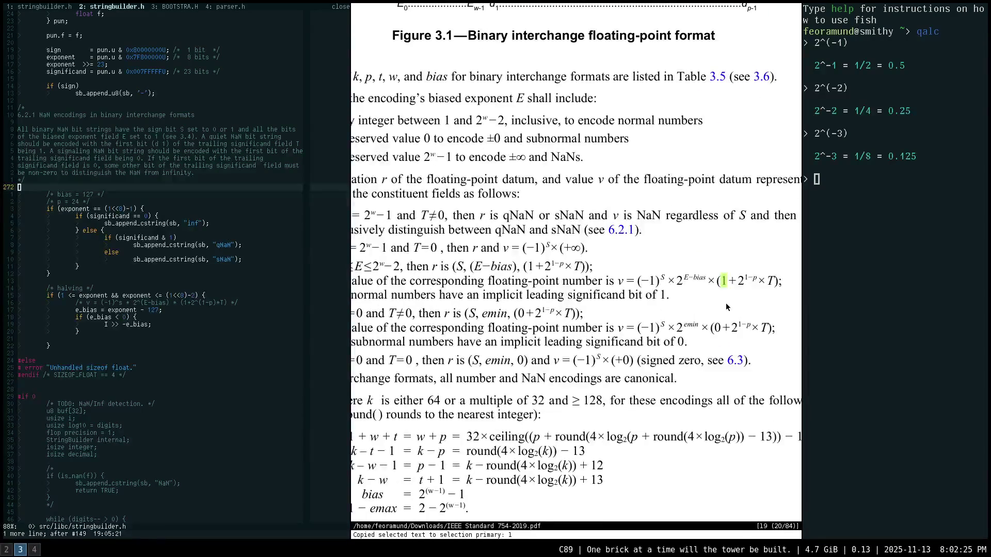
scroll(649, 310, "up", 1, "ctrl")
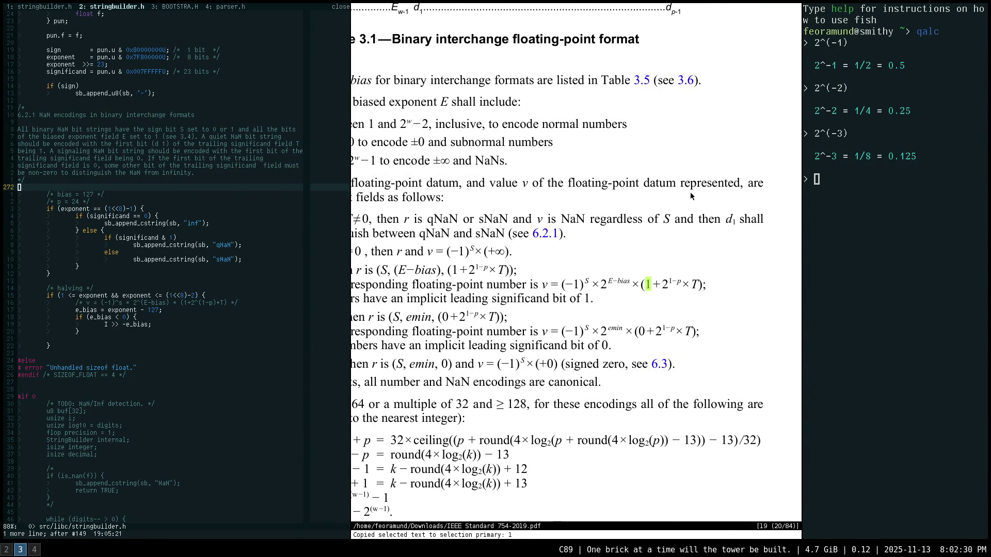
scroll(609, 183, "up", 2)
scroll(609, 184, "up", 2)
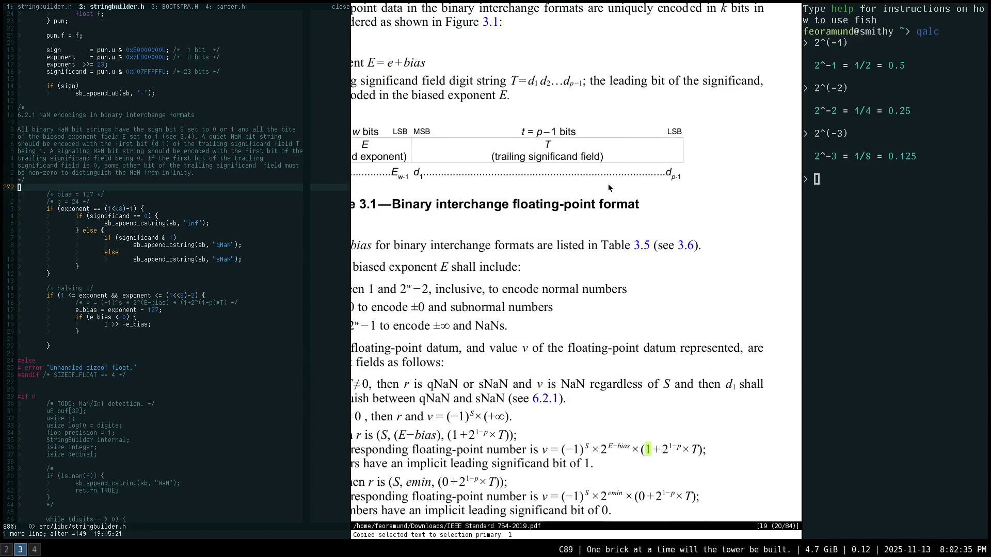
scroll(637, 192, "left", 3)
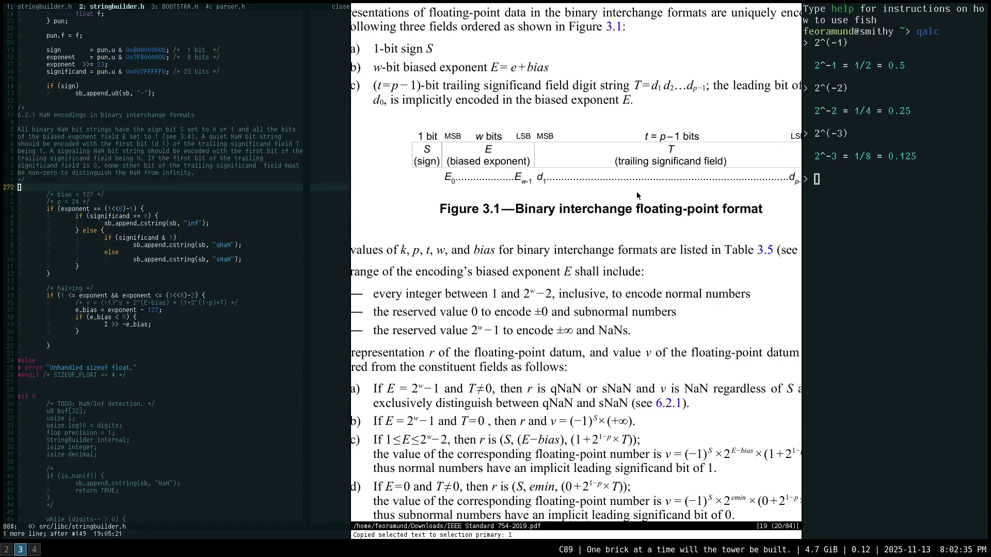
mouse_move(637, 193)
left_mouse_down()
mouse_move(660, 308)
mouse_move(644, 319)
left_mouse_up()
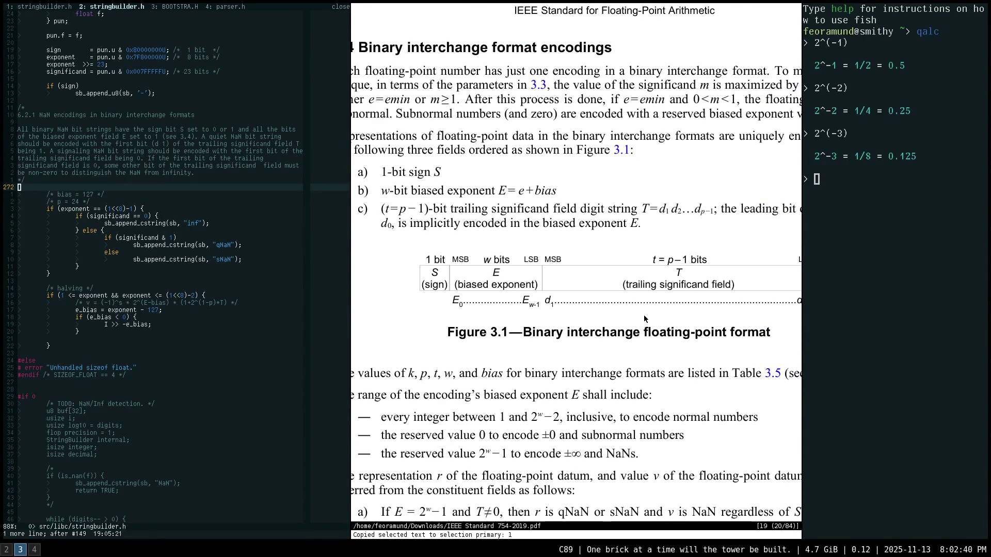
scroll(644, 318, "down", 2)
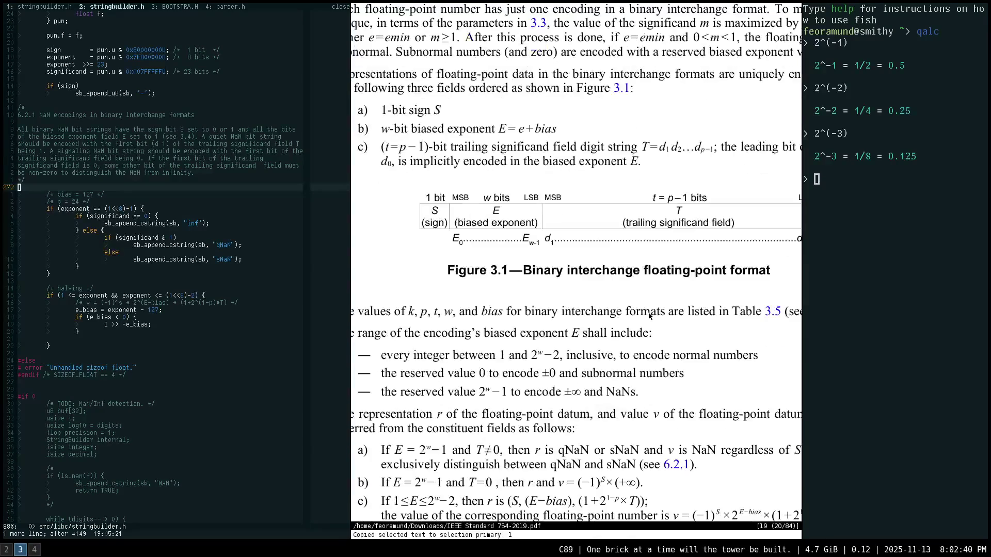
scroll(649, 314, "down", 3)
scroll(648, 313, "right", 2)
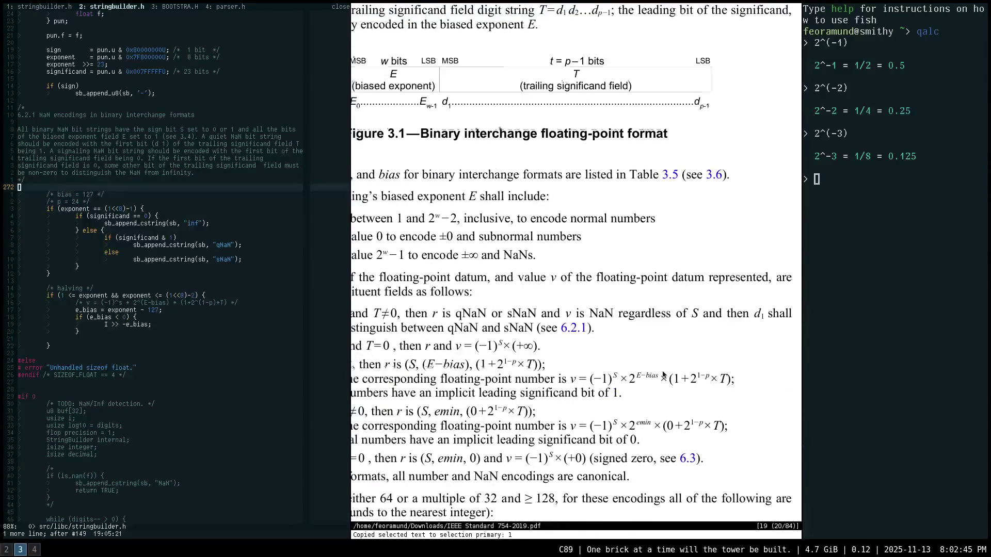
scroll(631, 271, "down", 3)
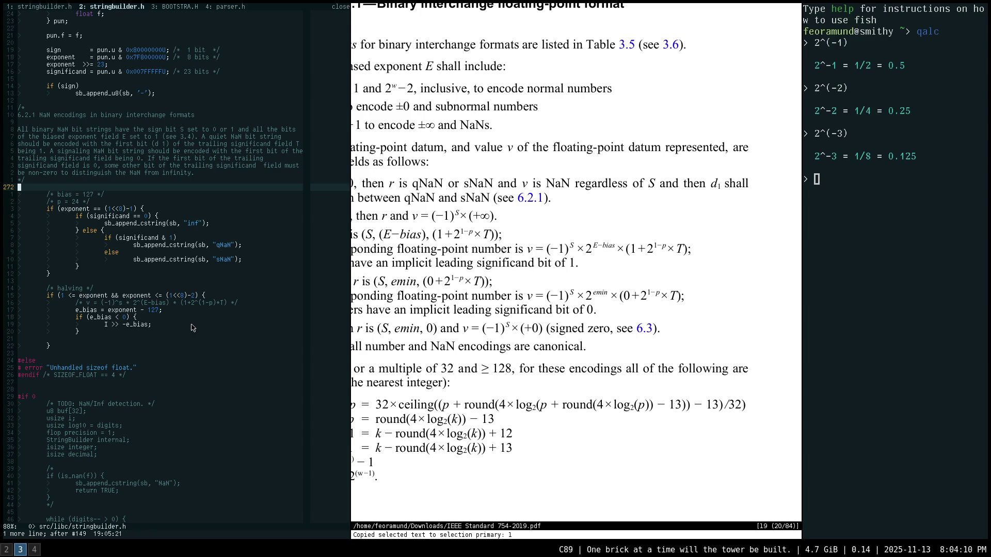
left_click(193, 330)
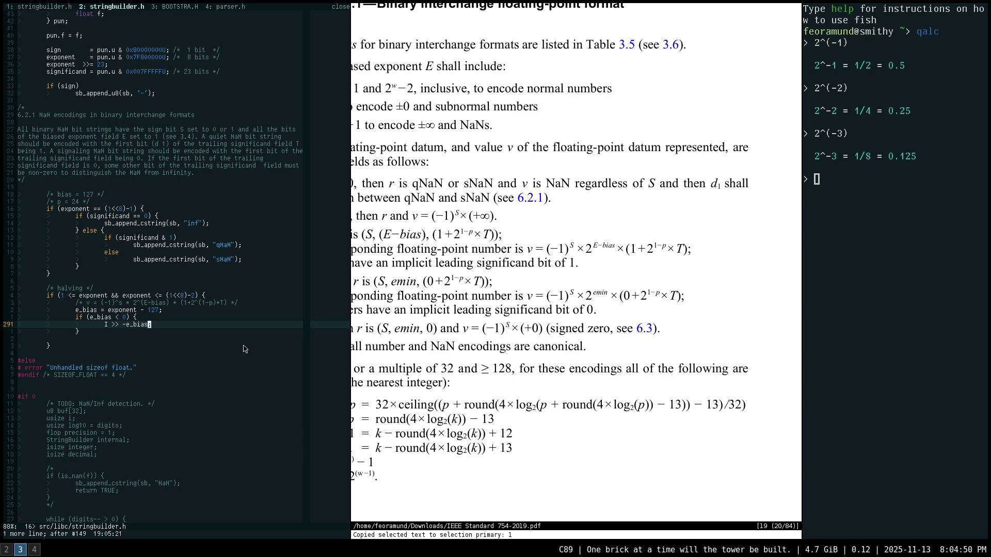
- Switch from the Vim workspace to workspace 2 with the browser
key("super+2")
- Load down2core.com/docs/goldberg.pdf in a new qutebrowser tab
key("shift+o")
type("down")
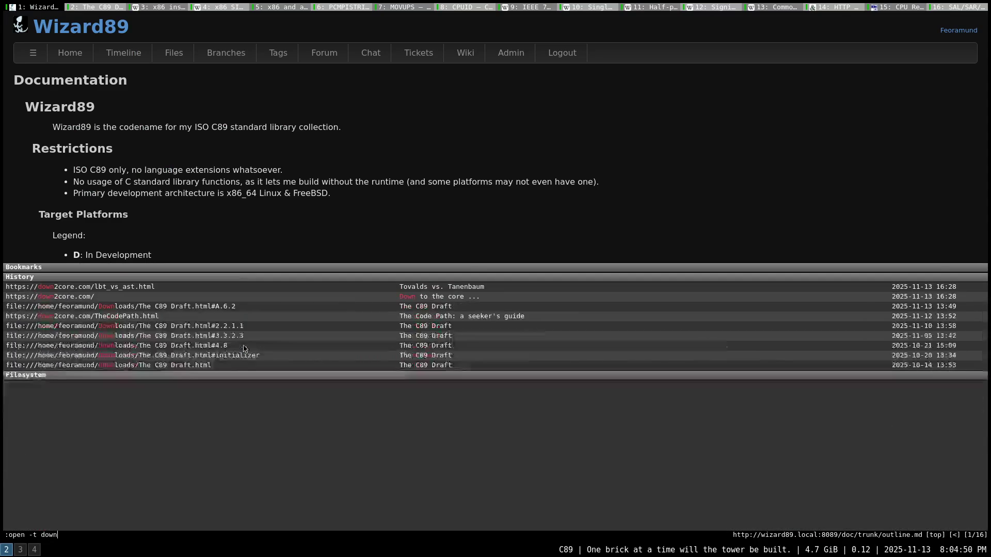
type("2core.com/")
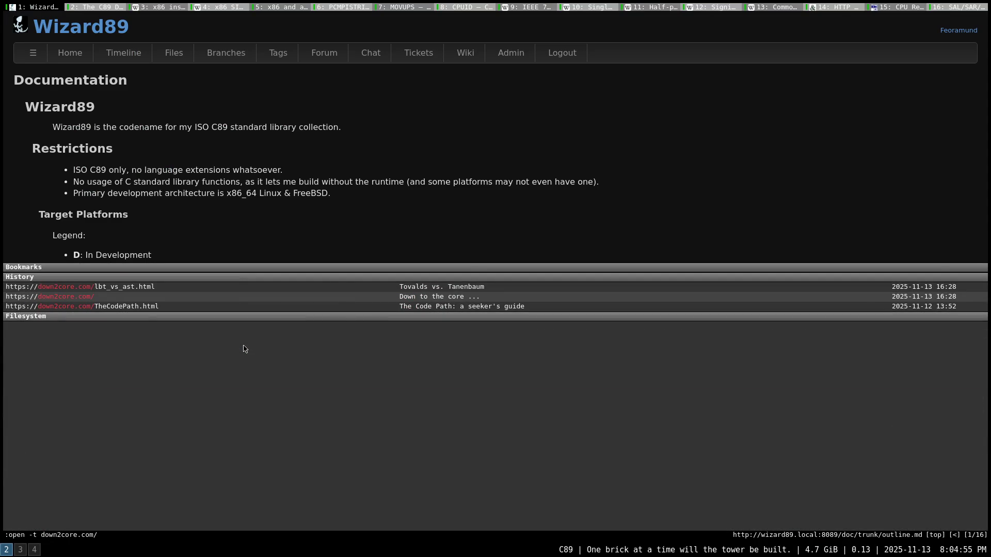
type("docs/goldberg.pdf")
key("Return")
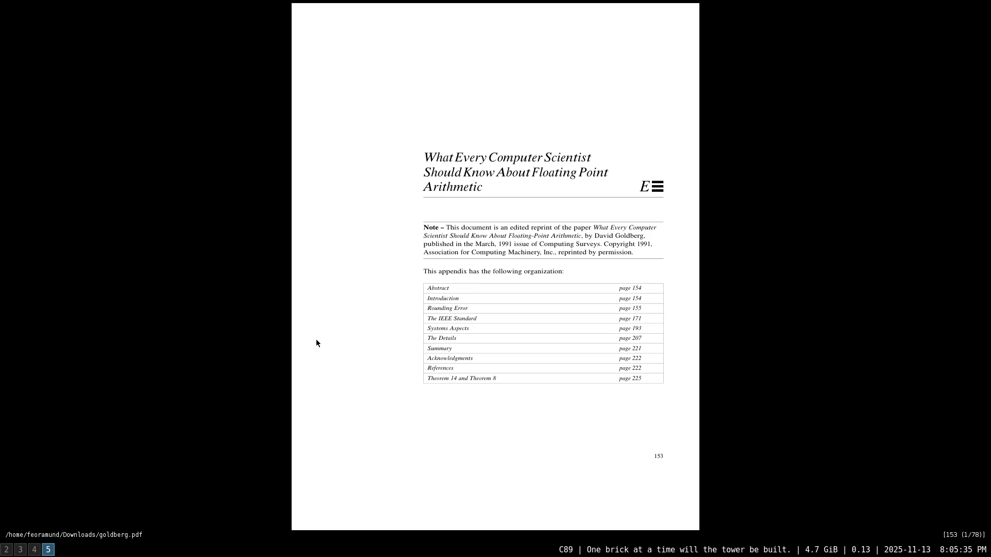
scroll(332, 346, "down", 3)
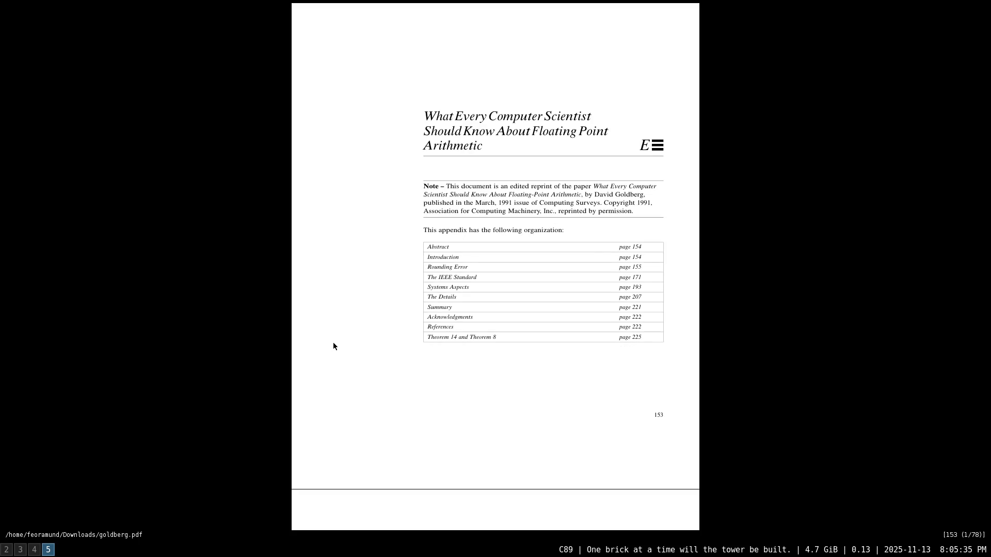
scroll(333, 346, "down", 3)
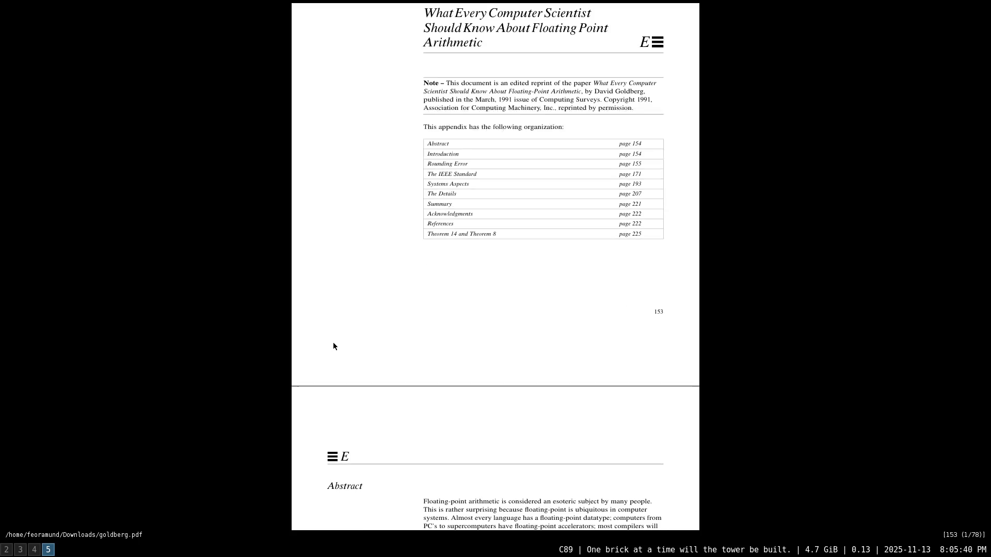
scroll(333, 346, "down", 1)
scroll(333, 344, "down", 2)
scroll(333, 344, "down", 2)
scroll(334, 338, "down", 1)
scroll(337, 337, "down", 1)
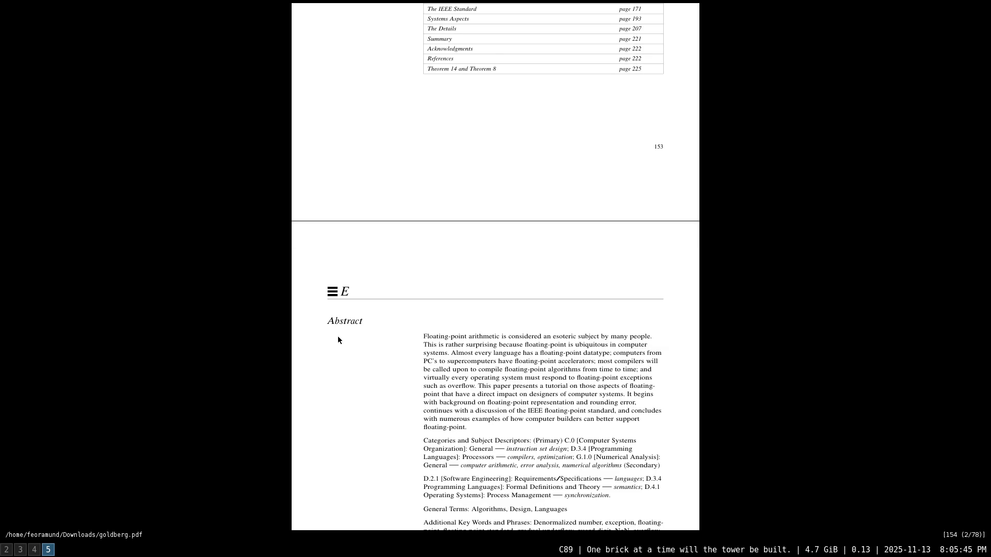
scroll(338, 336, "down", 1)
scroll(340, 336, "down", 1)
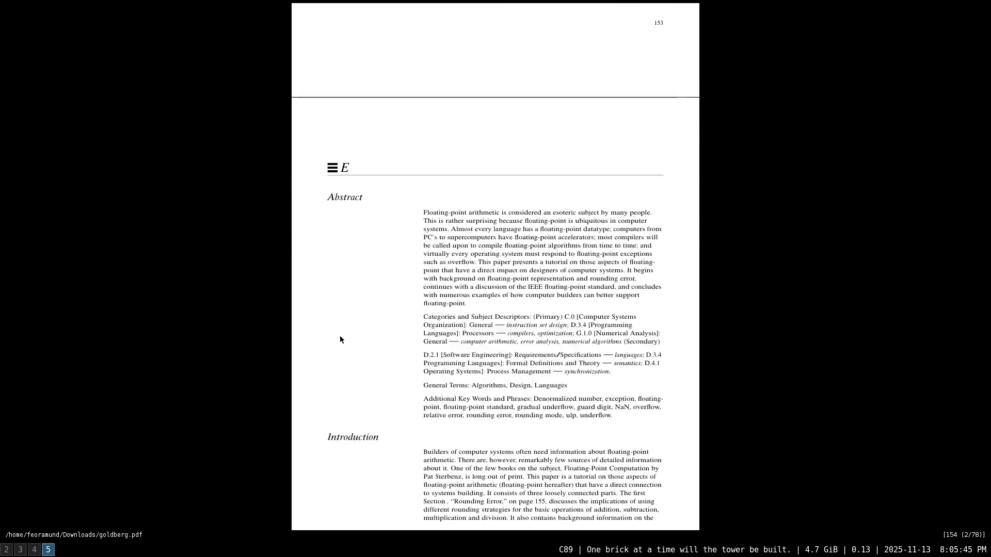
scroll(340, 334, "down", 1)
scroll(340, 335, "down", 1)
scroll(341, 335, "down", 1)
scroll(341, 334, "down", 1)
scroll(341, 335, "down", 1)
scroll(343, 335, "down", 1)
scroll(344, 333, "down", 1)
scroll(344, 333, "down", 3)
scroll(344, 333, "down", 1)
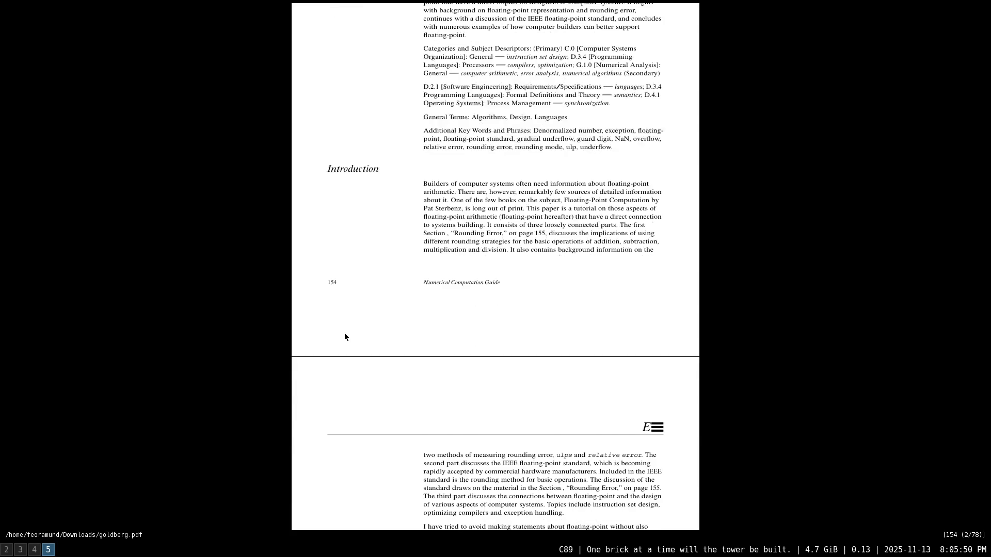
scroll(344, 333, "down", 1)
scroll(345, 332, "down", 1)
scroll(345, 333, "down", 1)
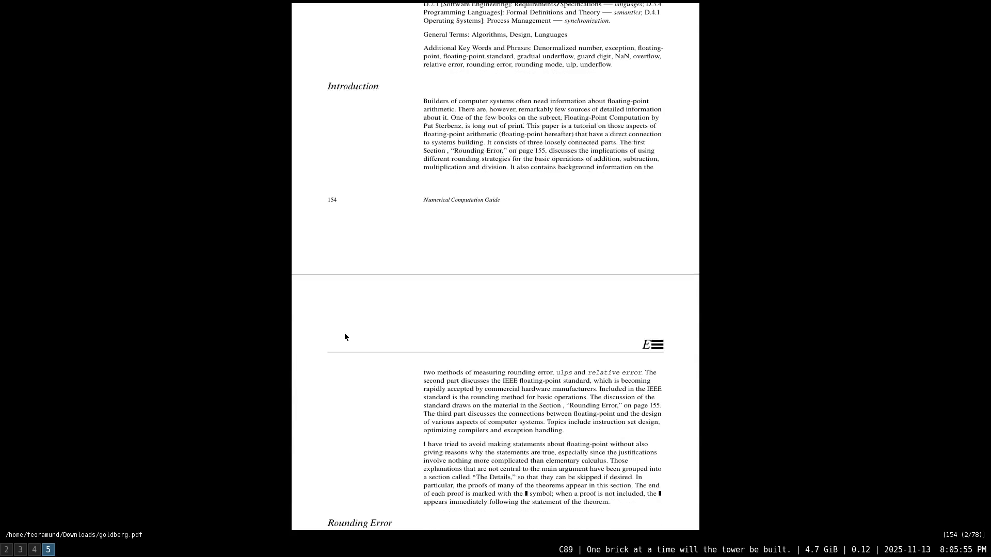
scroll(345, 333, "down", 1)
scroll(346, 332, "down", 1)
scroll(347, 333, "down", 1)
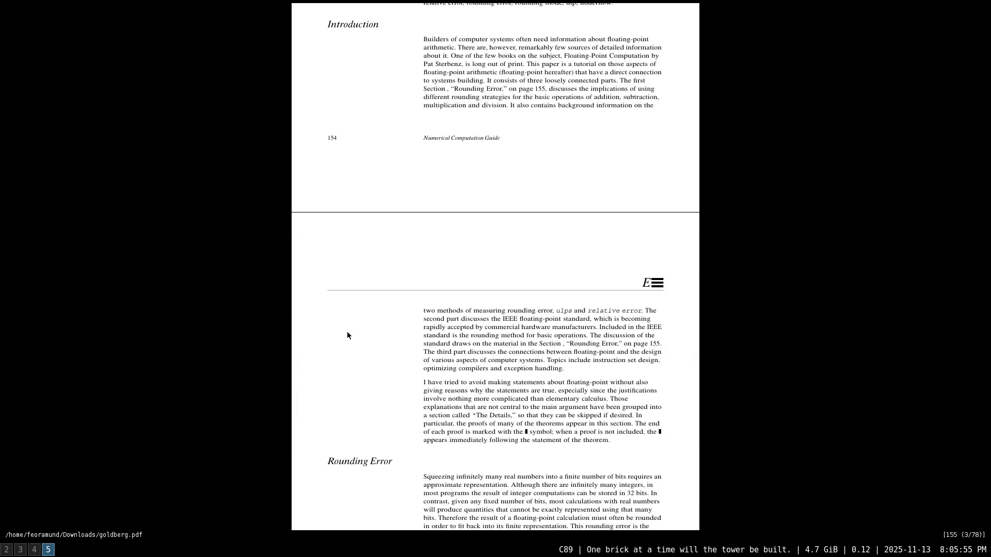
scroll(349, 331, "down", 1)
scroll(348, 331, "down", 1)
scroll(348, 332, "down", 1)
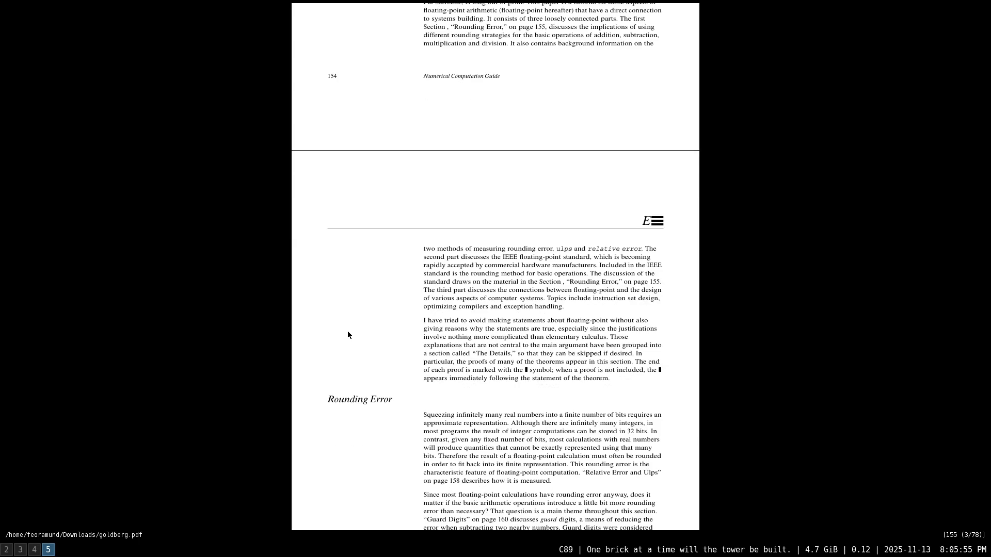
scroll(357, 341, "down", 1)
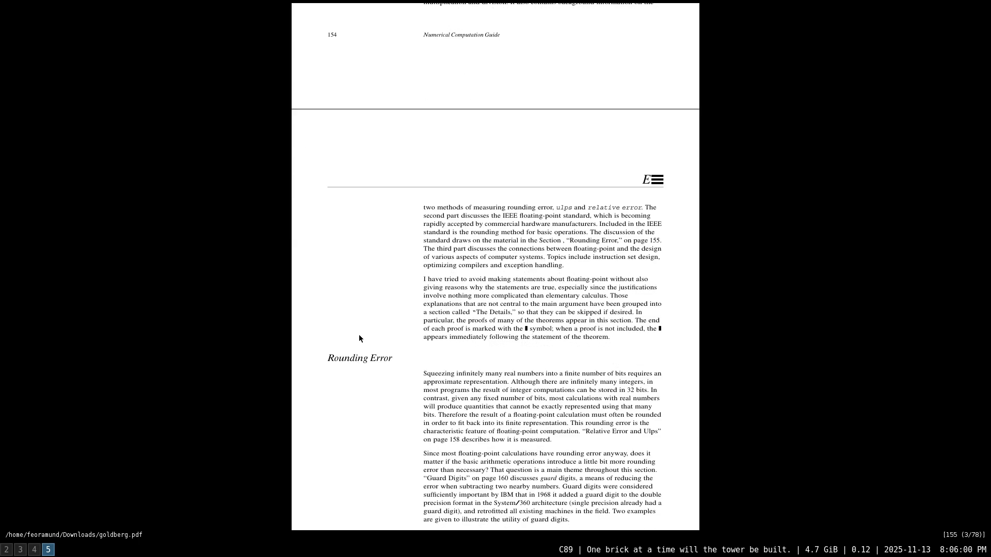
scroll(358, 333, "down", 1)
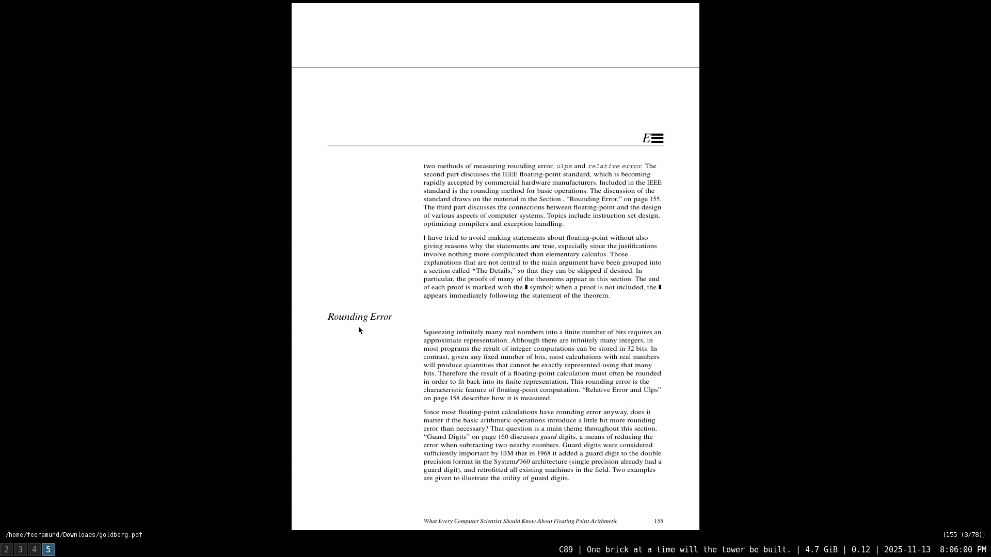
scroll(358, 329, "down", 1)
scroll(358, 330, "down", 2)
scroll(358, 330, "down", 1)
scroll(359, 326, "down", 1)
scroll(359, 321, "down", 2)
scroll(359, 320, "down", 1)
scroll(359, 321, "down", 1)
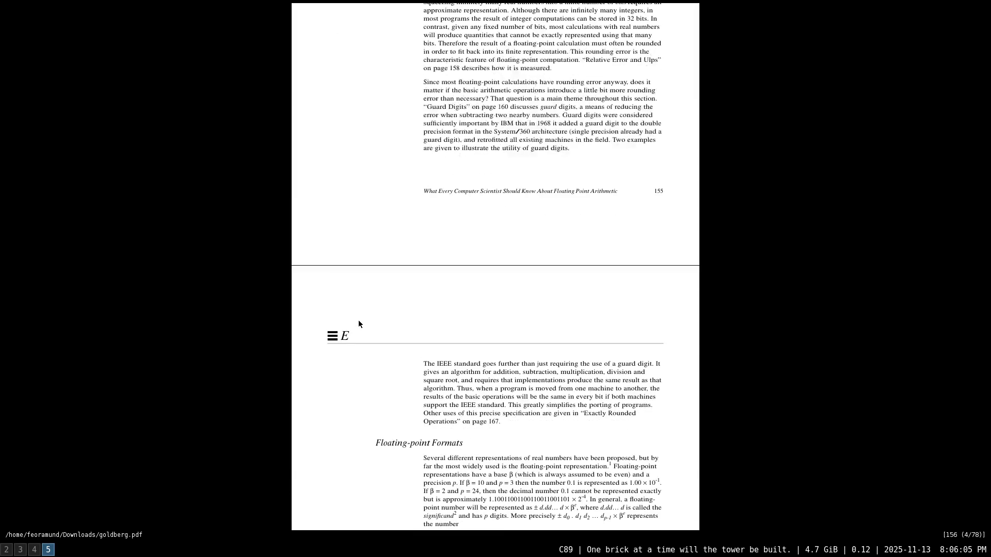
scroll(359, 324, "down", 1)
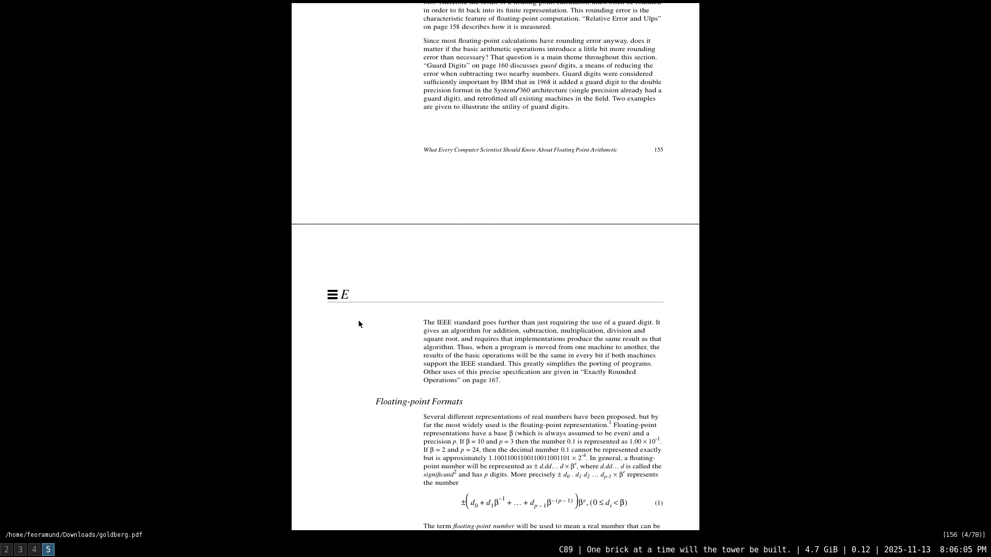
scroll(359, 324, "down", 1)
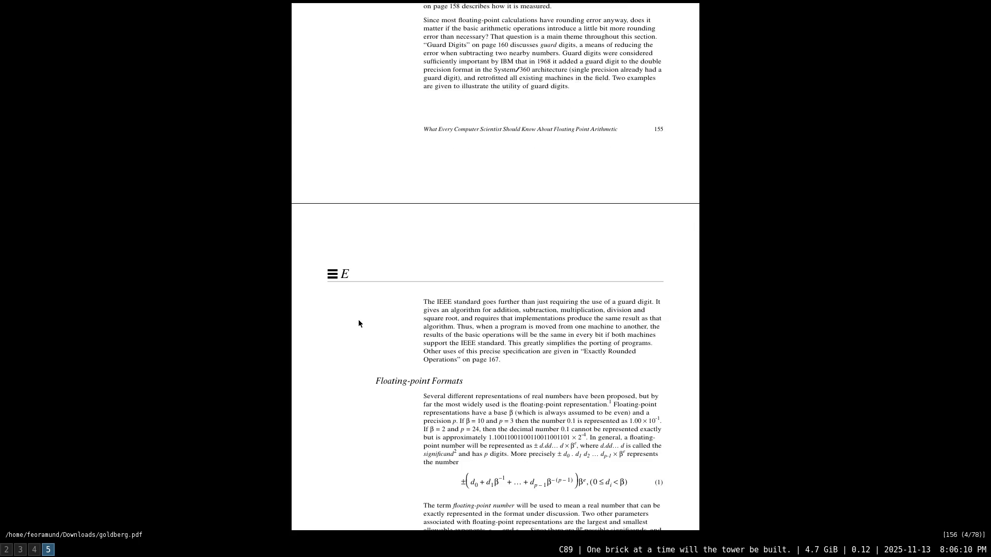
scroll(358, 323, "down", 1)
scroll(370, 342, "up", 1, "ctrl")
scroll(371, 342, "up", 1, "ctrl")
scroll(370, 343, "down", 1)
scroll(379, 342, "down", 1)
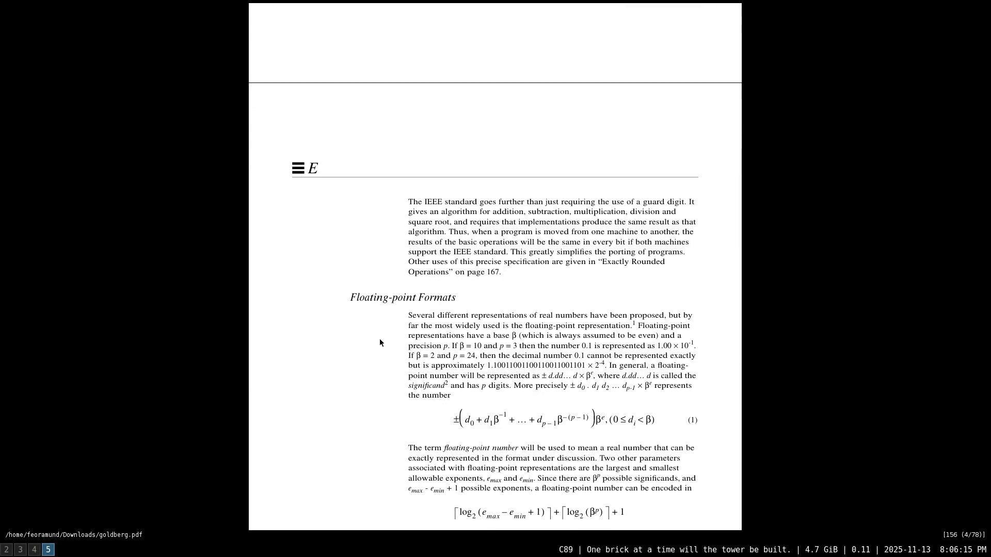
scroll(379, 342, "down", 1)
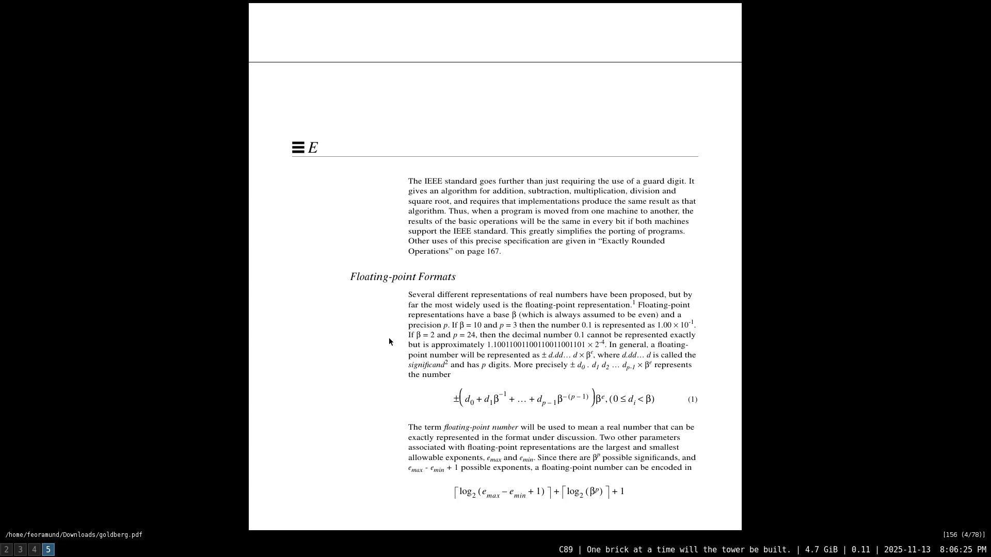
scroll(389, 343, "up", 1)
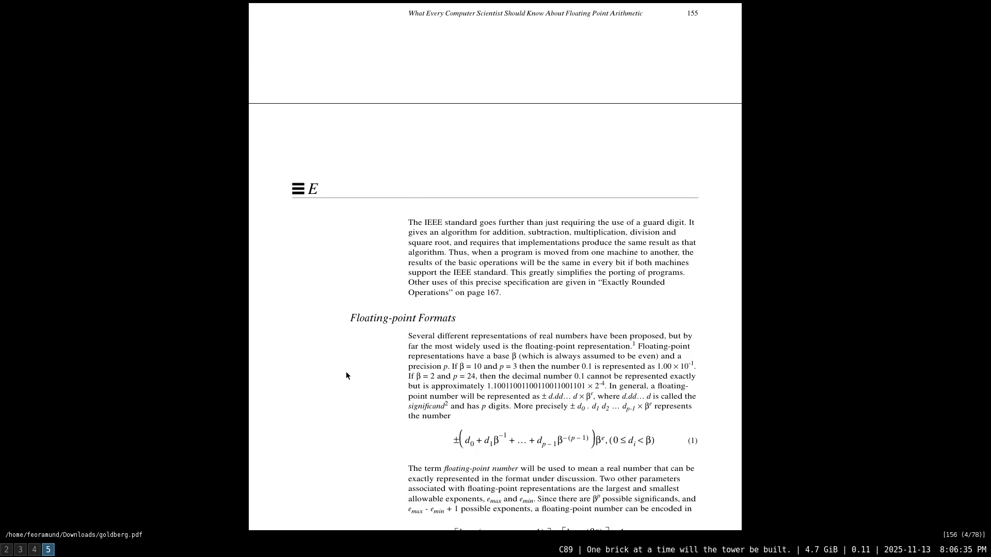
scroll(346, 372, "down", 1)
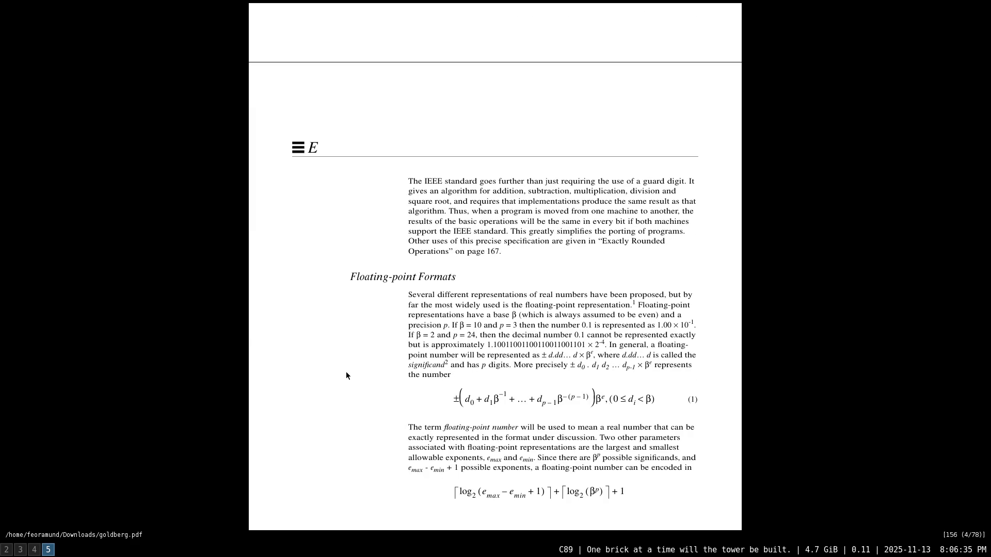
scroll(353, 369, "down", 1)
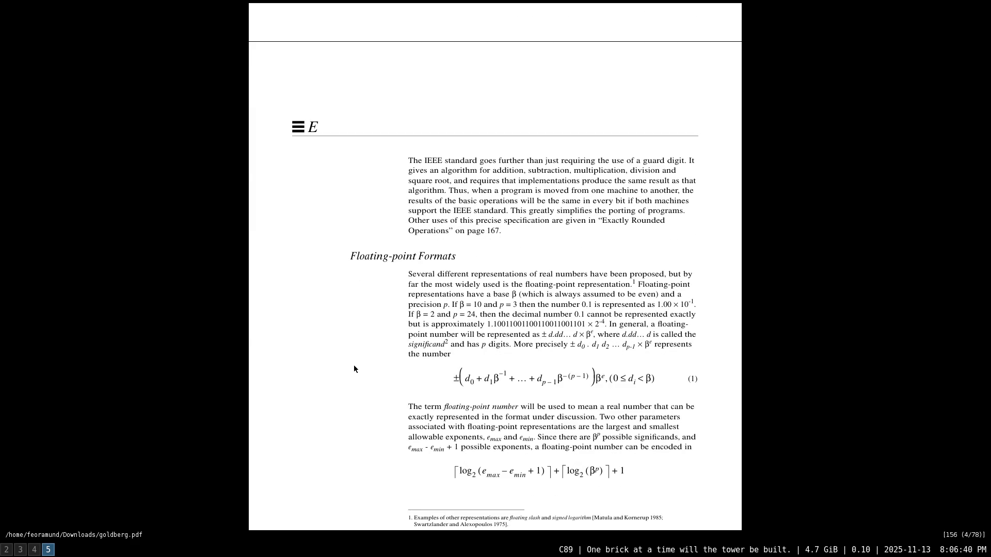
scroll(354, 369, "down", 1)
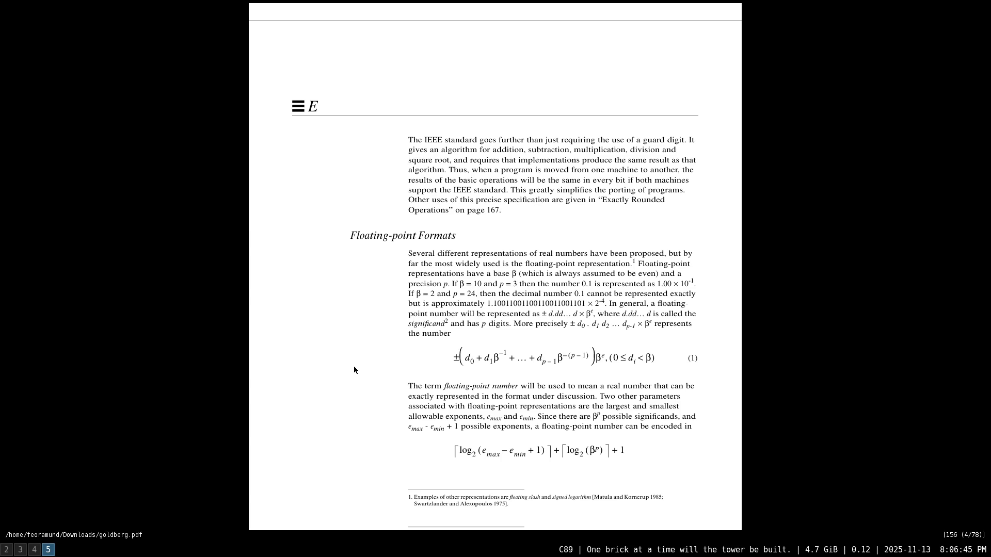
- Zoom in on the Floating-point Formats page of Goldberg's paper
key("plus")
key("plus")
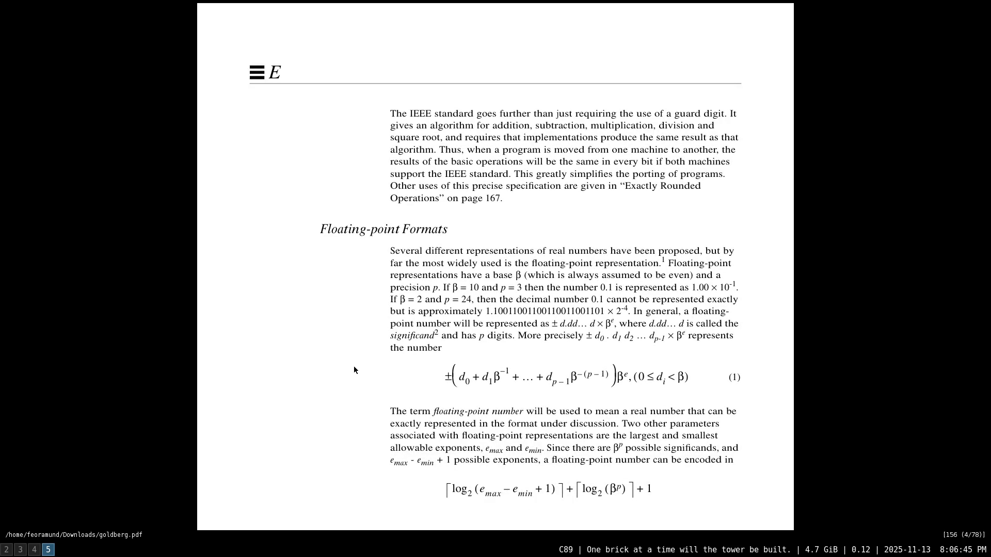
scroll(354, 369, "down", 1)
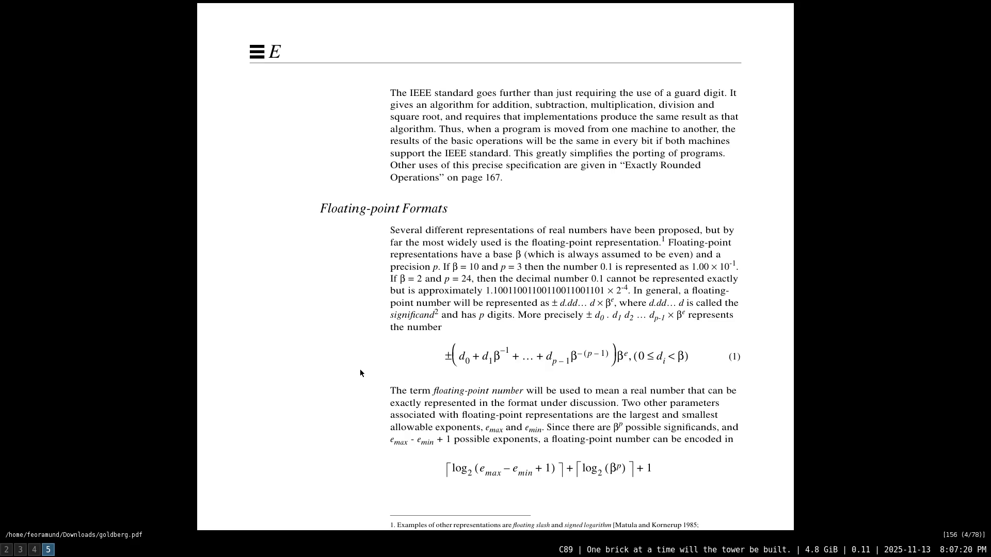
scroll(360, 369, "down", 1)
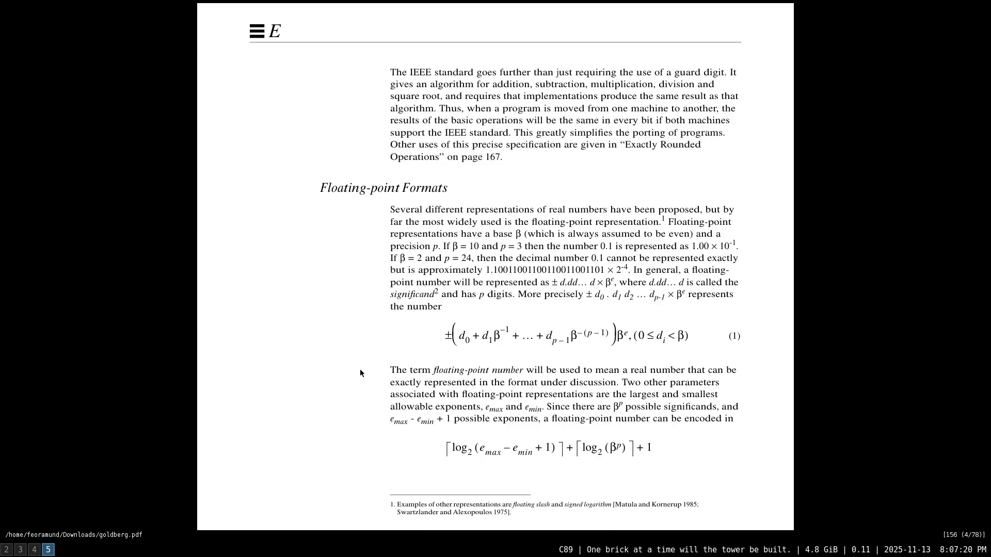
scroll(360, 369, "down", 1)
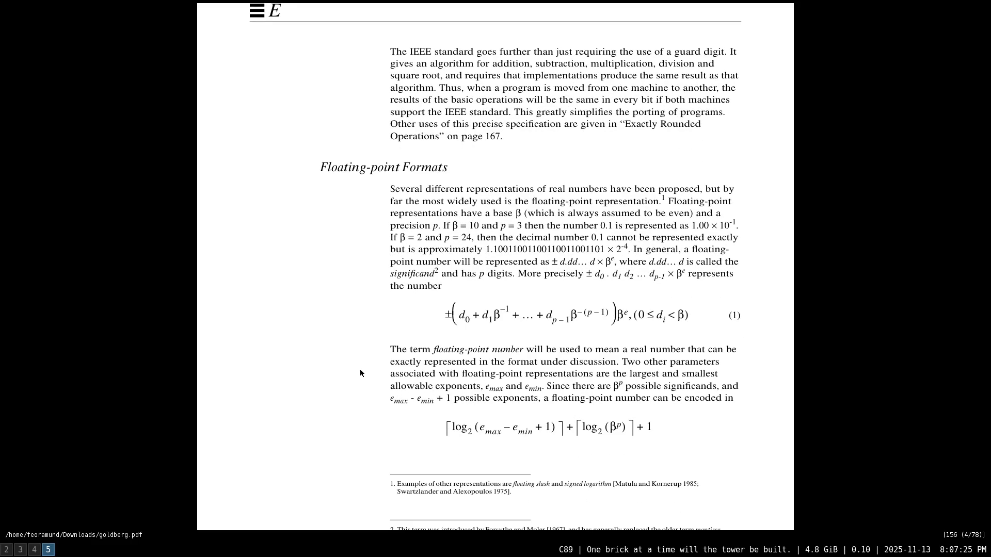
scroll(361, 370, "down", 1)
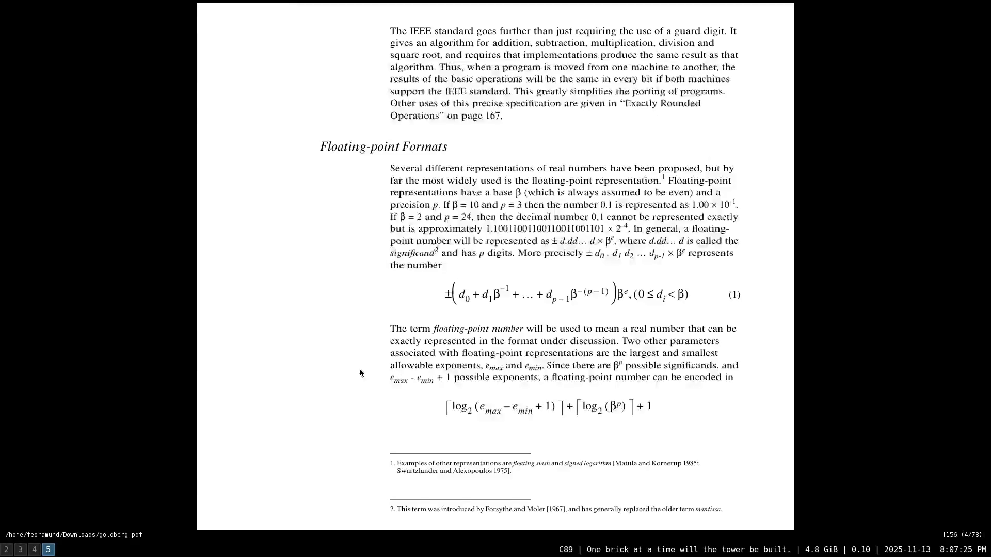
scroll(360, 373, "down", 1)
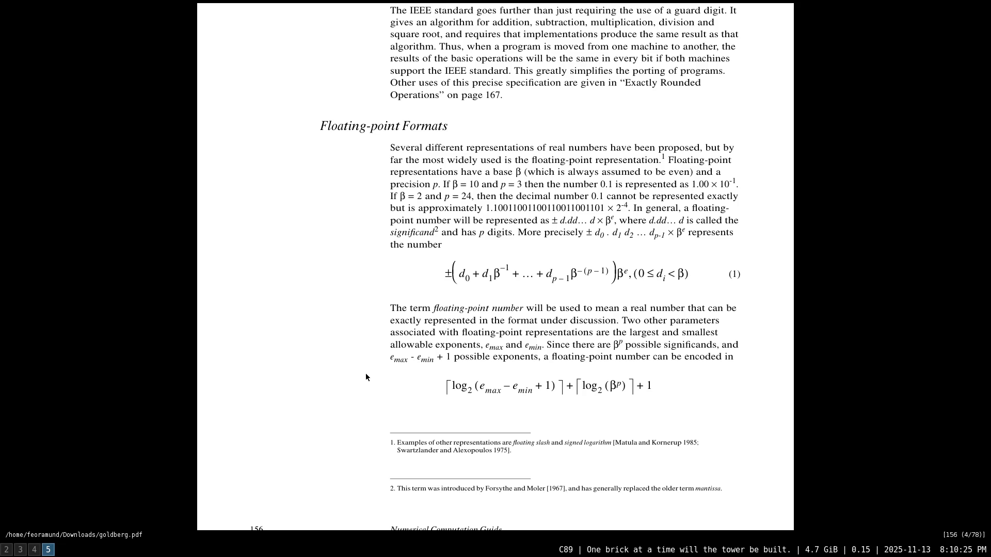
scroll(361, 376, "down", 1)
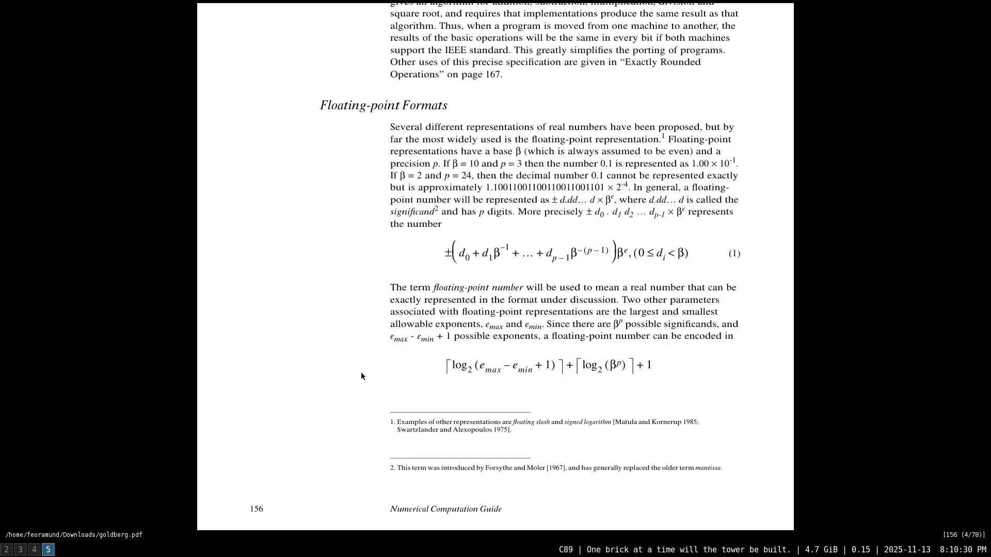
scroll(361, 375, "down", 1)
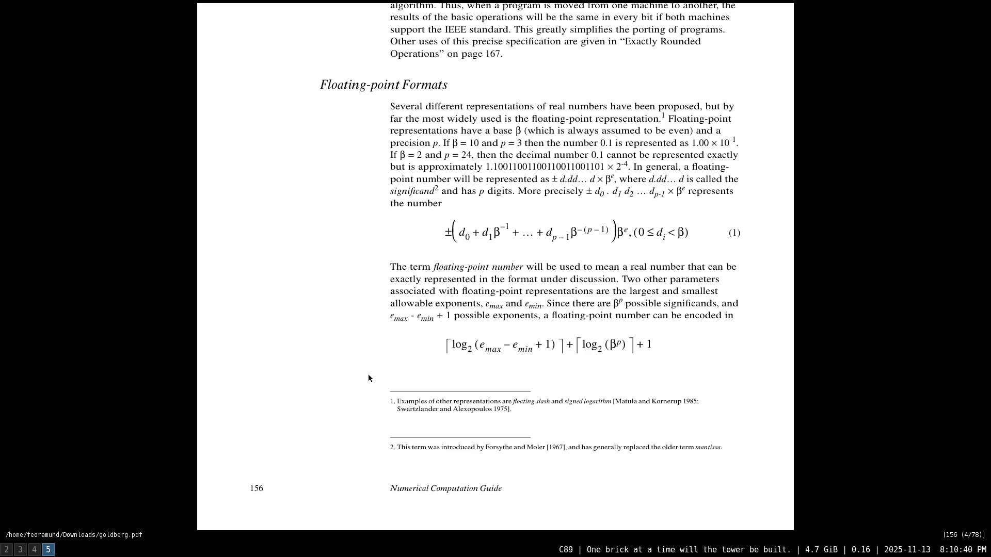
scroll(362, 375, "down", 2)
scroll(360, 375, "down", 1)
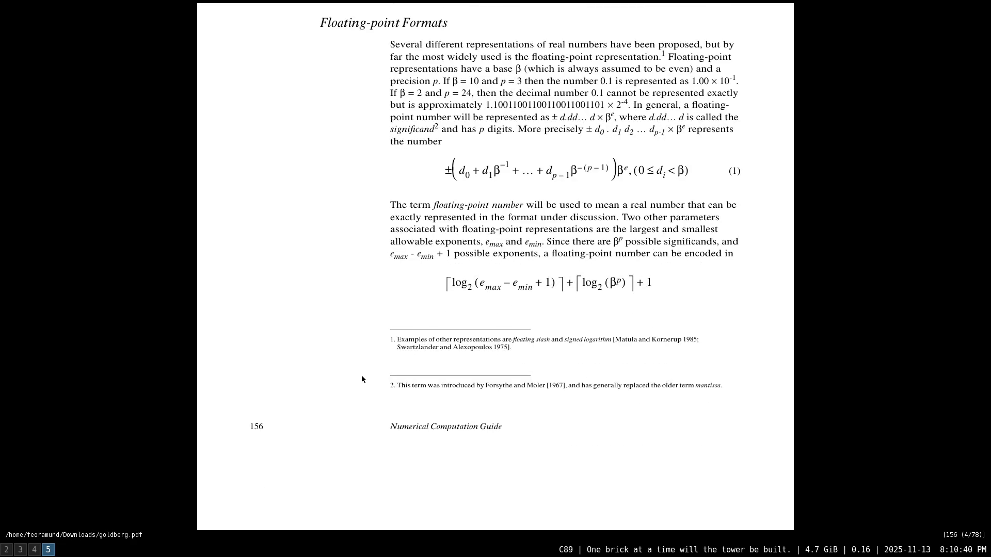
scroll(362, 376, "down", 1)
scroll(360, 375, "down", 1)
scroll(360, 379, "down", 1)
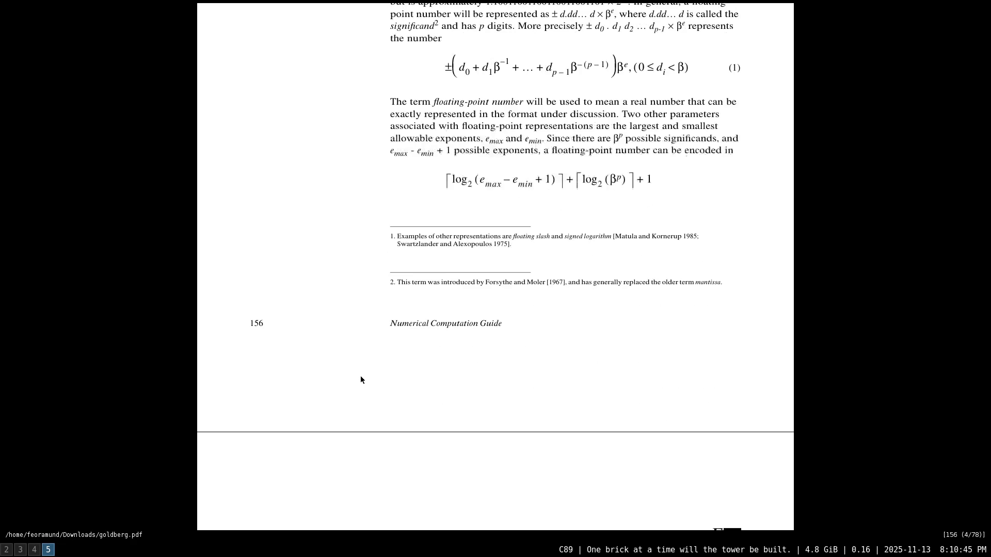
scroll(360, 379, "down", 1)
scroll(360, 380, "down", 1)
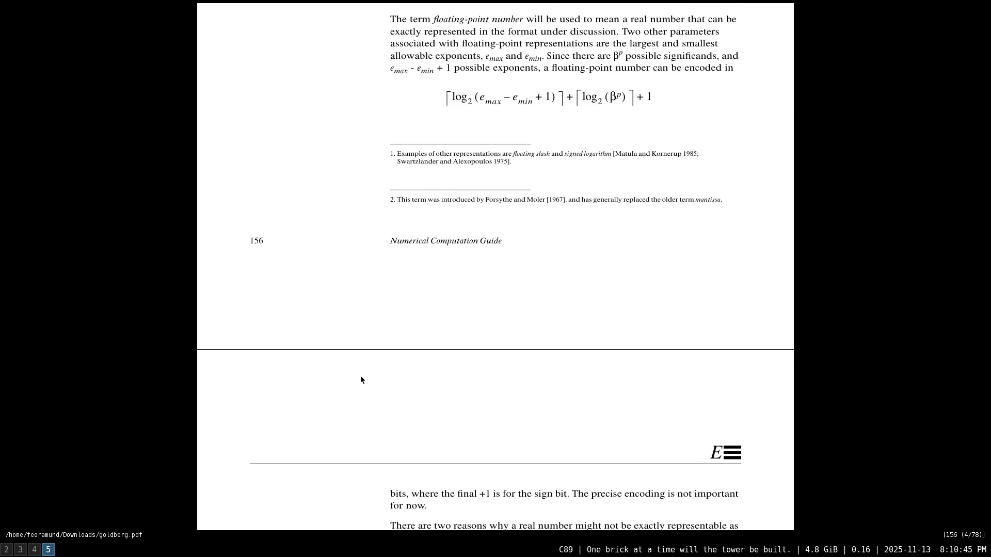
scroll(359, 379, "down", 1)
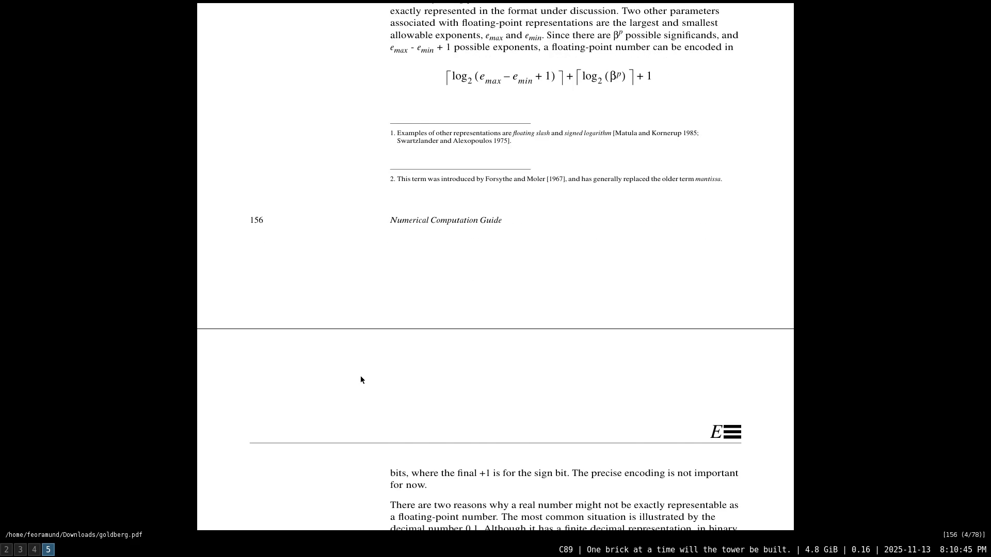
scroll(360, 379, "down", 1)
scroll(357, 381, "up", 2)
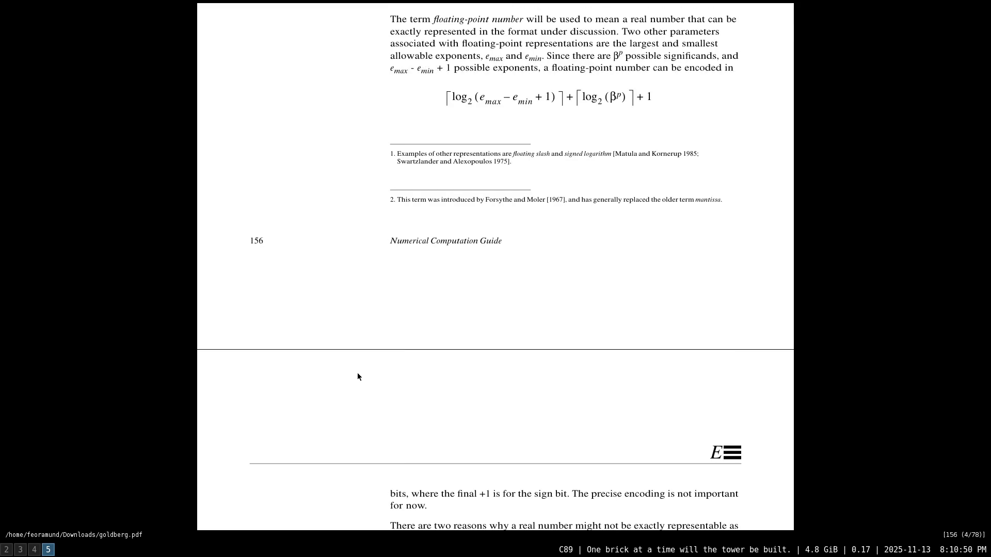
scroll(356, 370, "up", 3)
scroll(356, 371, "up", 2)
scroll(356, 370, "up", 2)
scroll(356, 373, "up", 2)
scroll(358, 371, "up", 3)
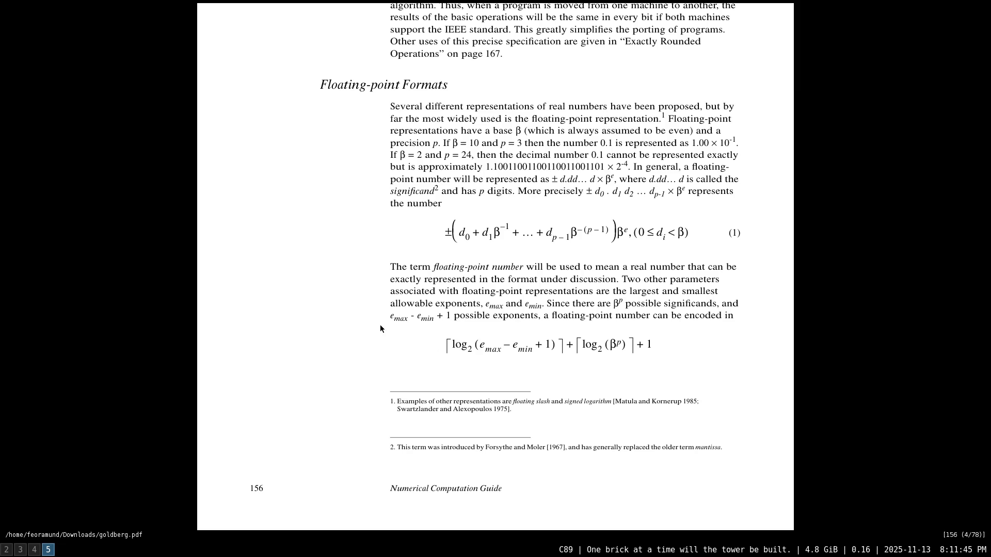
scroll(334, 331, "down", 1)
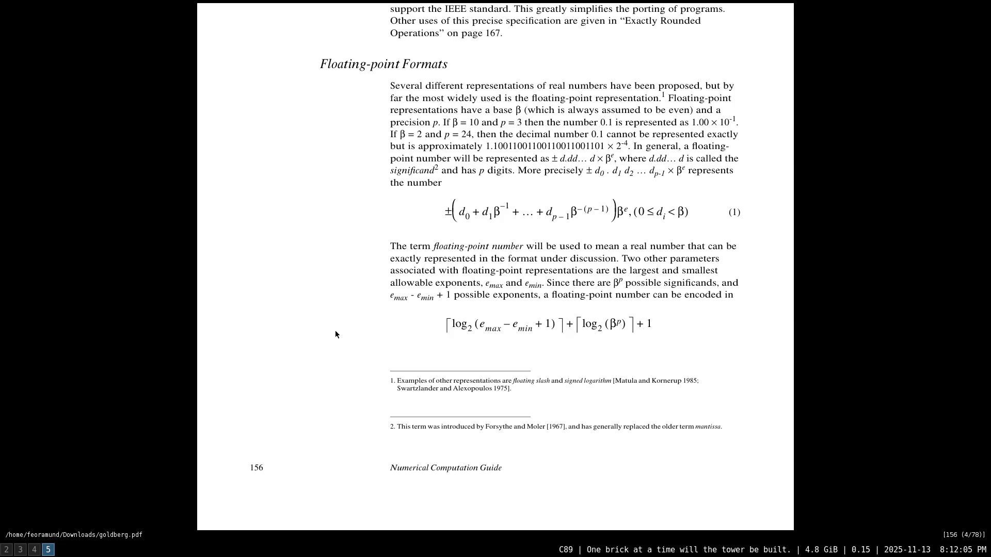
scroll(335, 332, "down", 2)
scroll(338, 331, "down", 3)
scroll(341, 330, "down", 3)
scroll(343, 333, "down", 3)
scroll(343, 333, "down", 2)
scroll(343, 333, "down", 1)
scroll(343, 333, "down", 1)
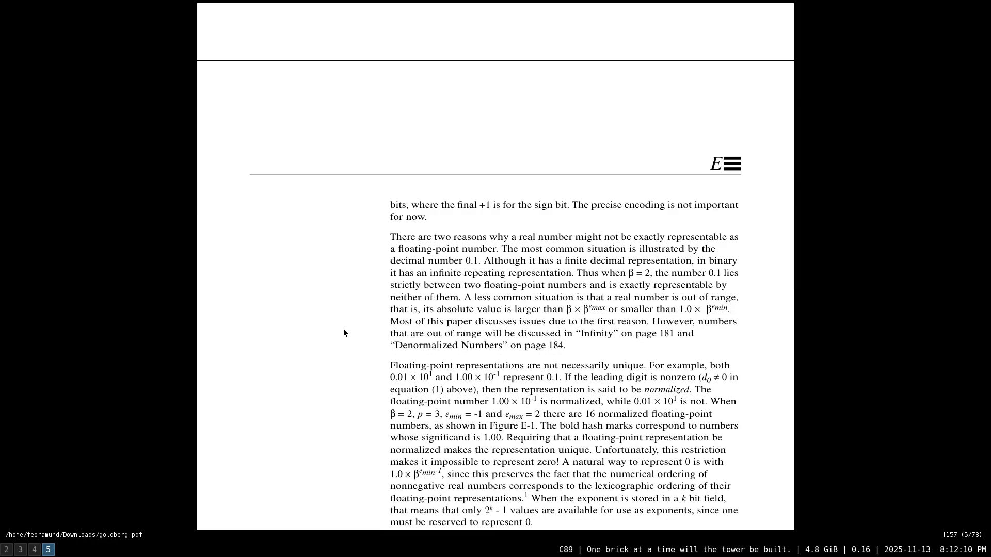
scroll(343, 333, "down", 1)
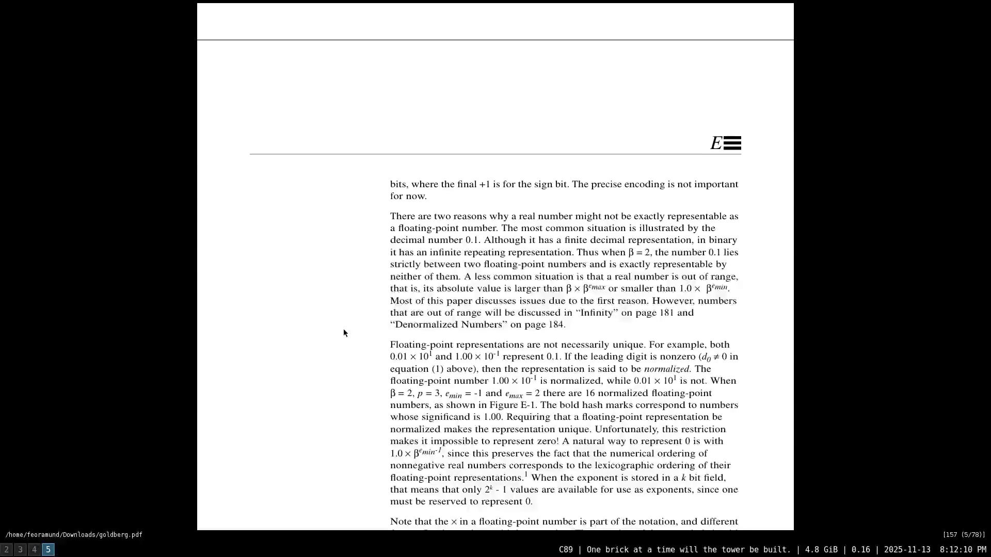
scroll(344, 332, "down", 1)
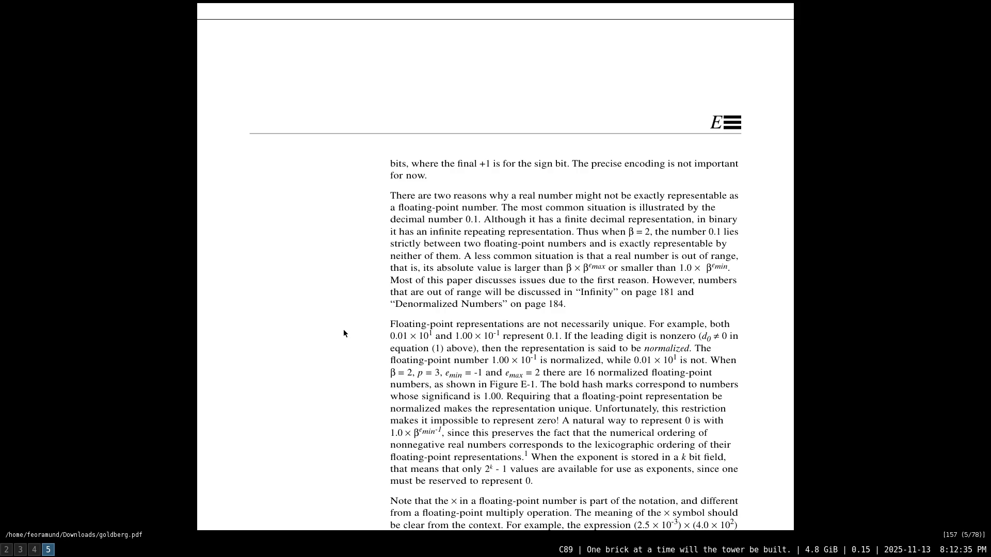
scroll(345, 331, "up", 5)
scroll(357, 322, "up", 4)
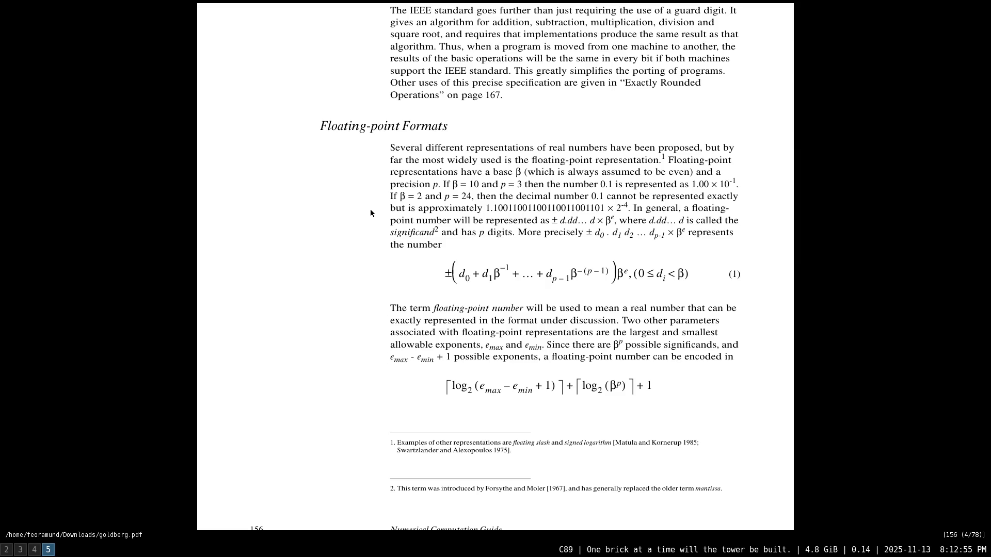
scroll(370, 213, "down", 1)
scroll(370, 213, "down", 1)
scroll(372, 217, "down", 3)
scroll(371, 221, "down", 3)
scroll(364, 224, "down", 2)
scroll(358, 230, "down", 3)
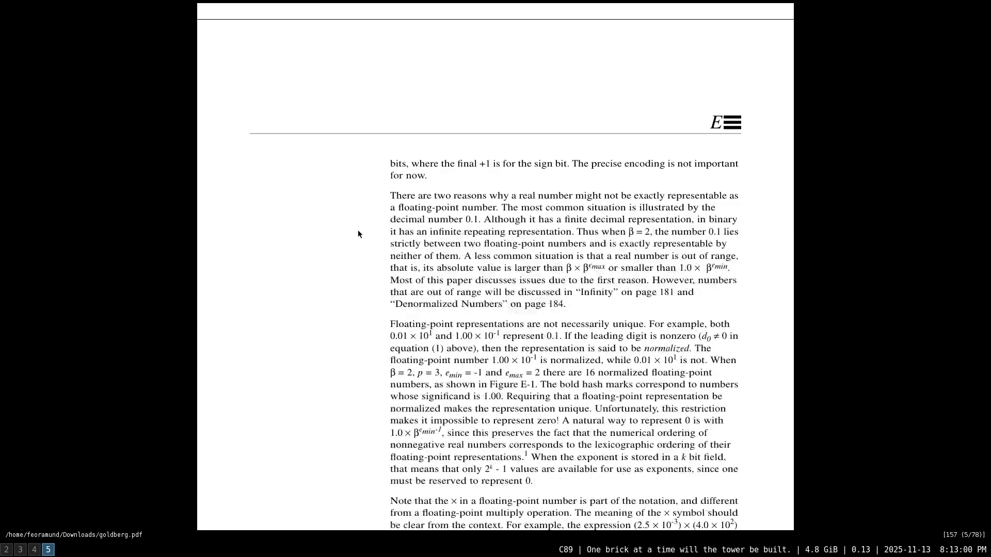
scroll(357, 230, "down", 1)
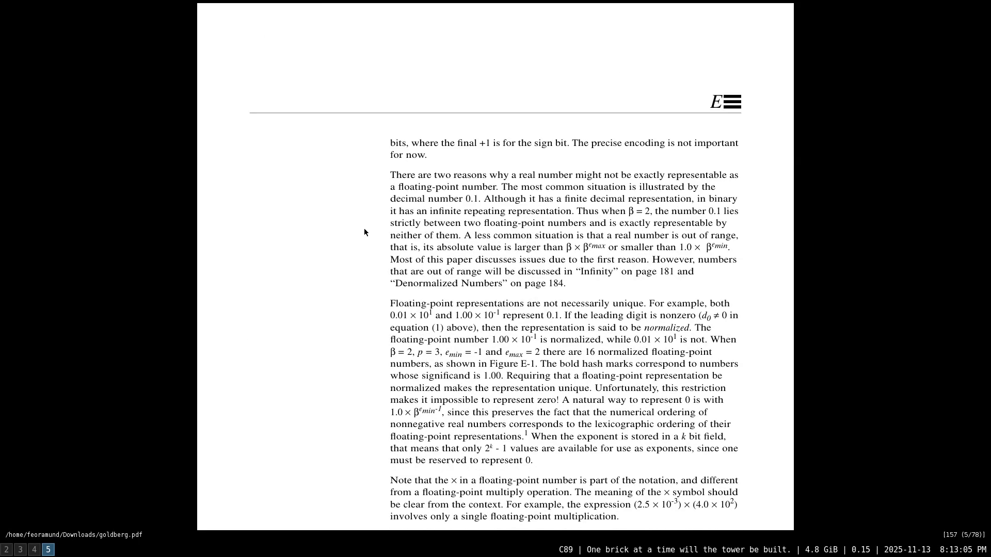
- Jump to the paper's title page, then page forward to the Floating-point Formats page
key("g")
key("g")
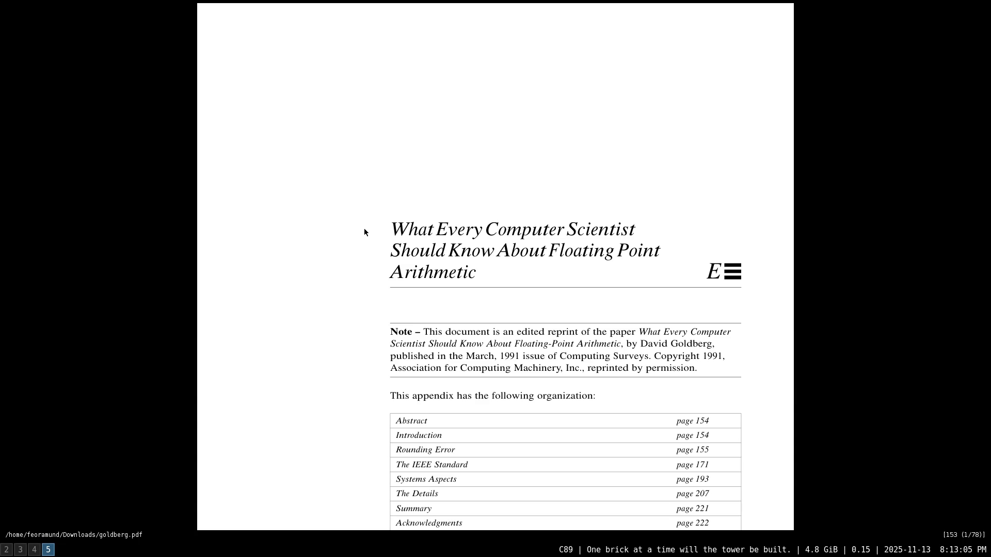
key("J")
key("J")
key("J")
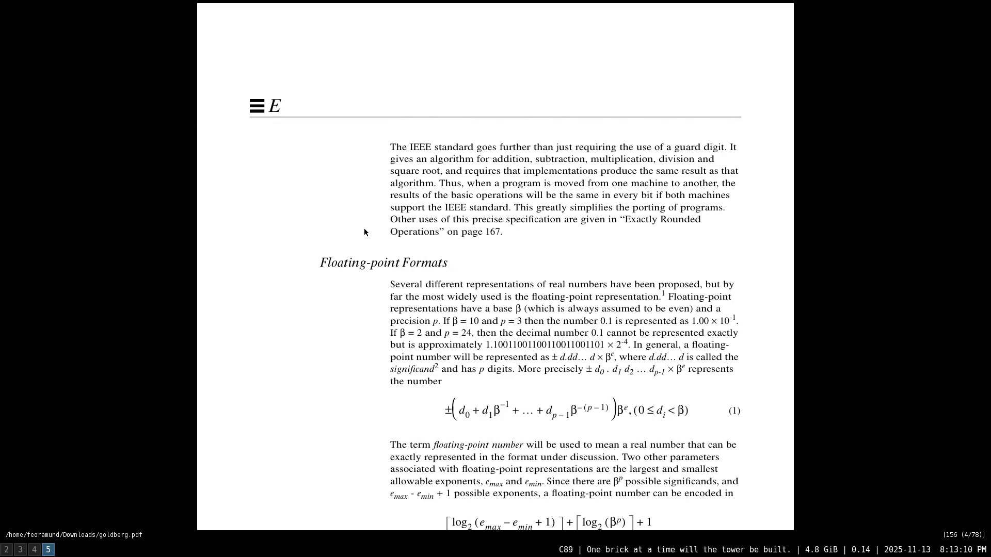
scroll(390, 222, "down", 2)
scroll(377, 224, "down", 7)
scroll(364, 221, "up", 4)
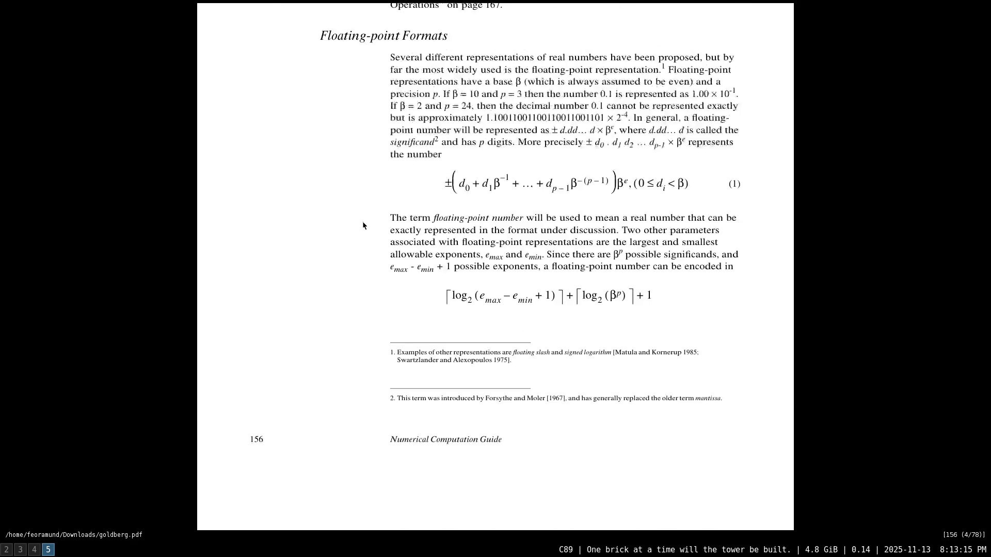
scroll(358, 223, "up", 2)
scroll(354, 229, "down", 5)
scroll(349, 235, "down", 4)
scroll(349, 235, "down", 3)
scroll(349, 235, "down", 2)
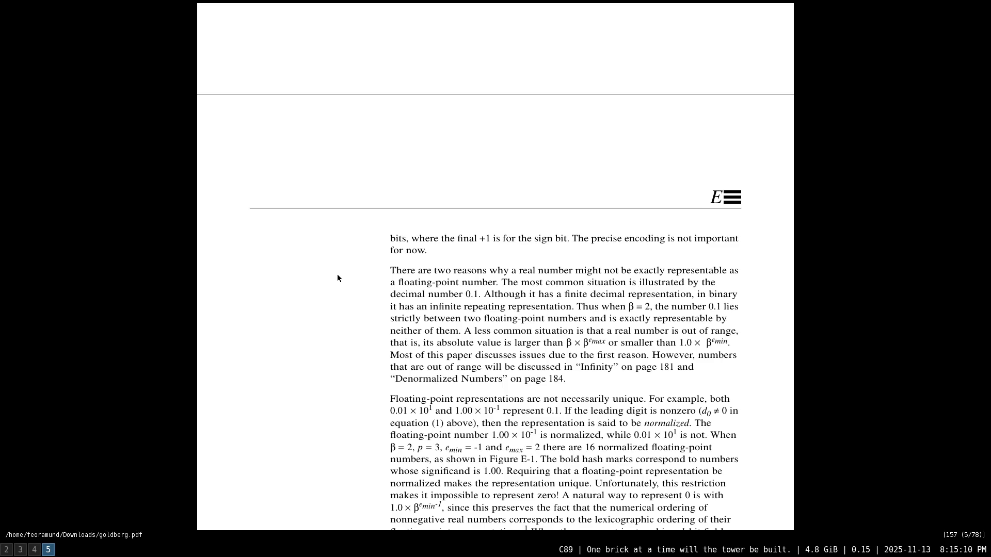
scroll(337, 275, "down", 1)
scroll(341, 276, "down", 1)
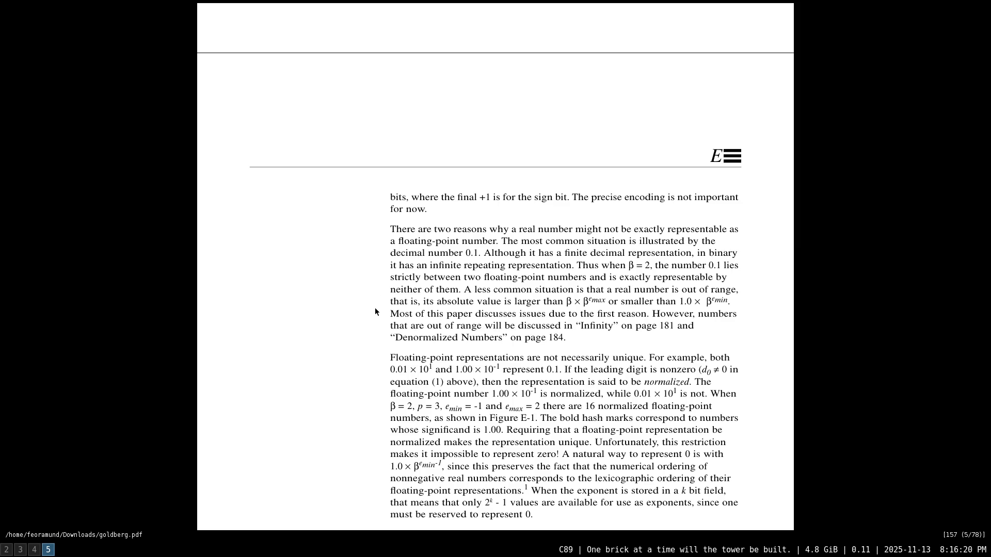
scroll(375, 311, "down", 1)
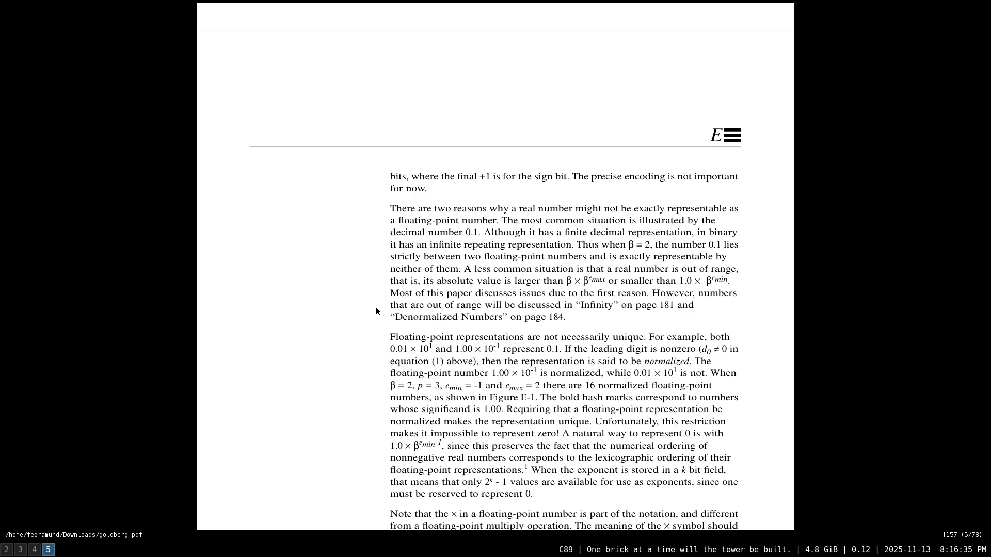
scroll(375, 311, "down", 1)
scroll(375, 310, "down", 1)
scroll(377, 311, "down", 1)
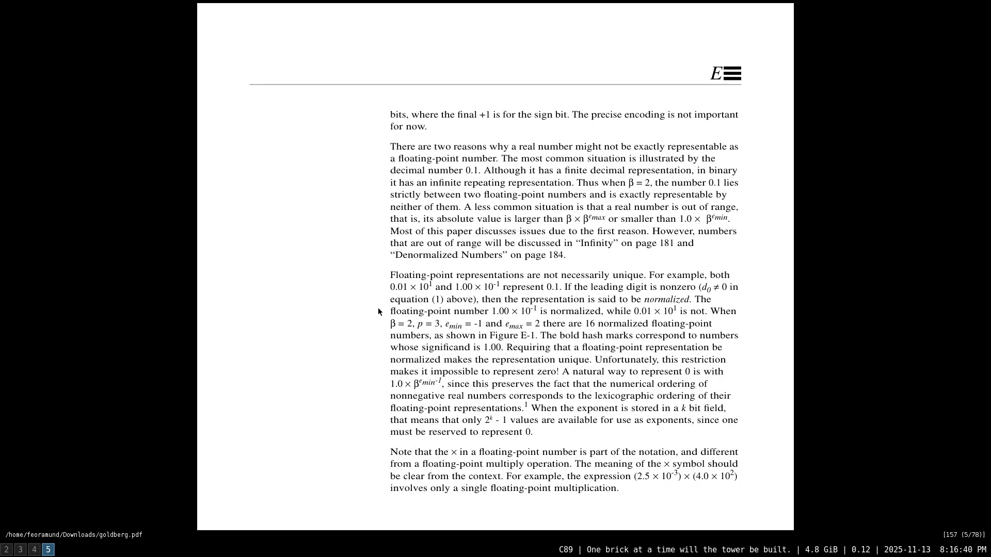
scroll(378, 311, "down", 1)
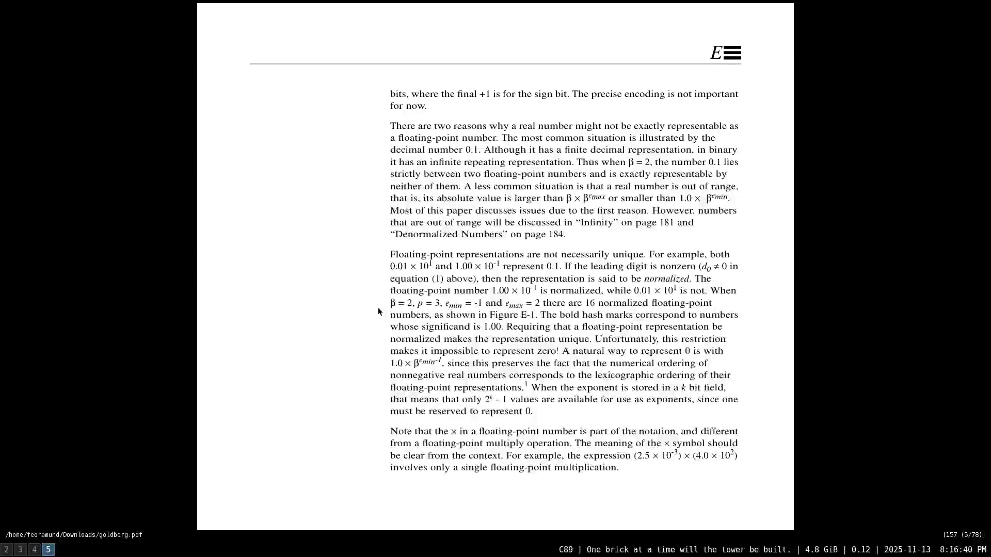
scroll(377, 311, "down", 1)
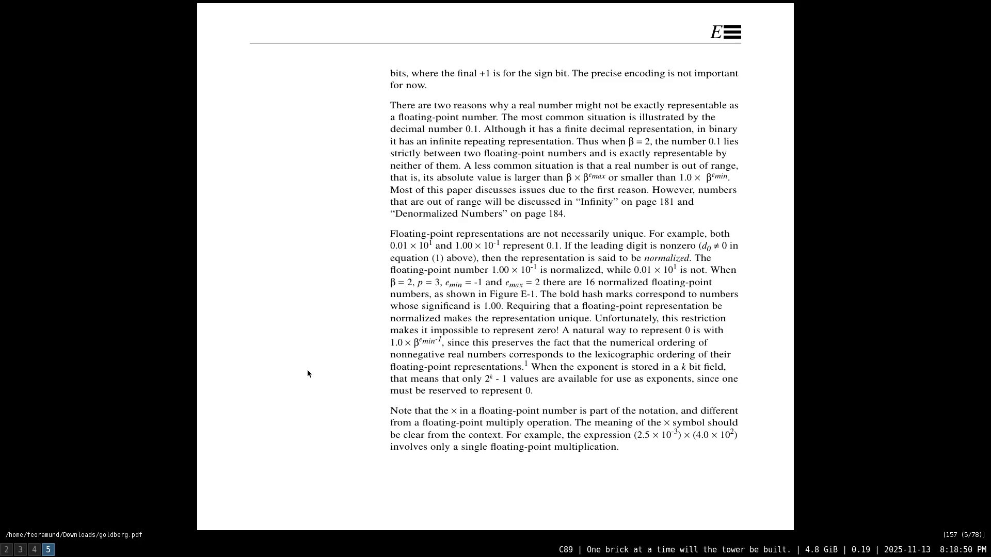
scroll(307, 369, "down", 1)
scroll(308, 368, "down", 1)
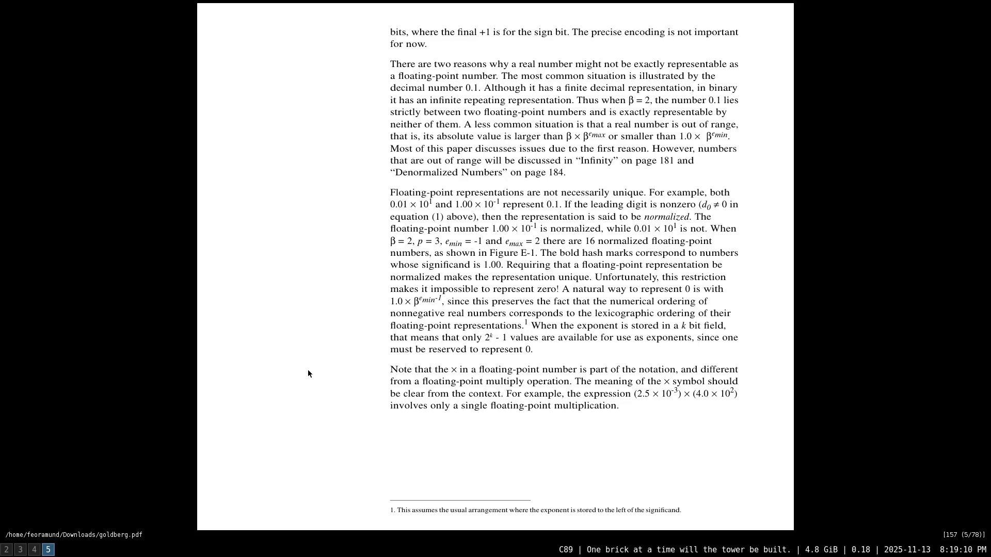
scroll(307, 373, "down", 1)
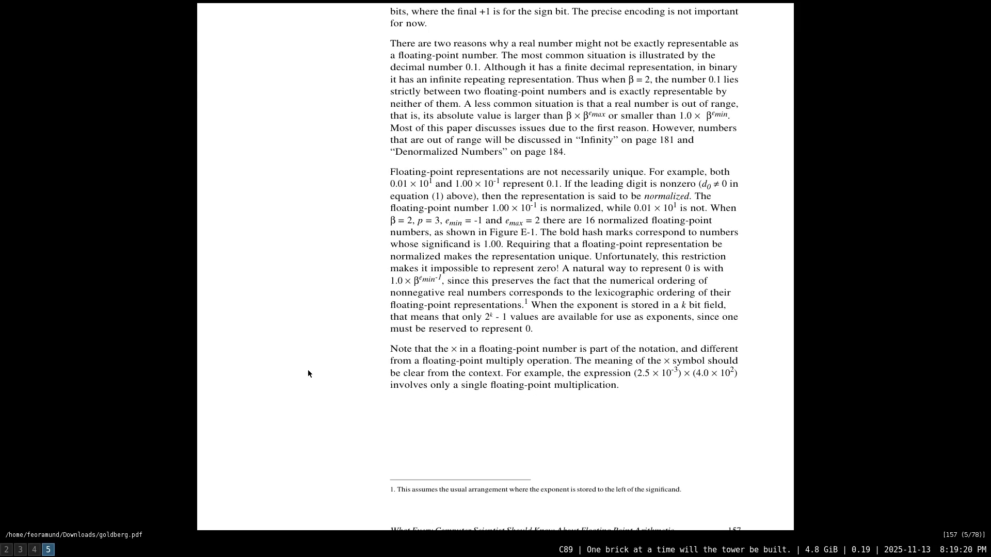
scroll(307, 373, "down", 2)
scroll(307, 373, "down", 6)
scroll(307, 373, "down", 1)
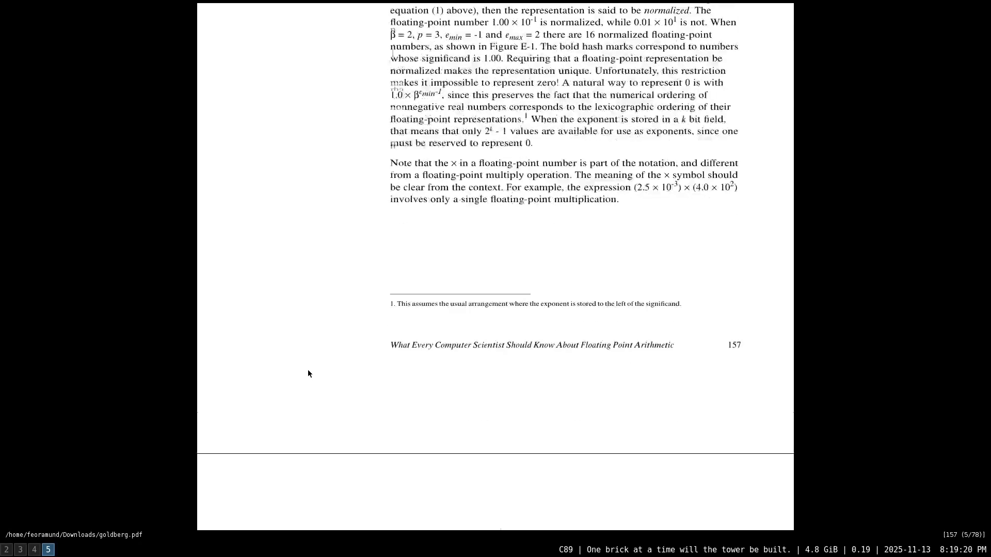
scroll(307, 373, "down", 3)
scroll(307, 373, "down", 1)
scroll(307, 373, "down", 1)
scroll(307, 373, "down", 2)
scroll(308, 373, "down", 6)
scroll(307, 373, "down", 1)
scroll(308, 373, "down", 4)
scroll(307, 373, "down", 1)
scroll(307, 373, "down", 1)
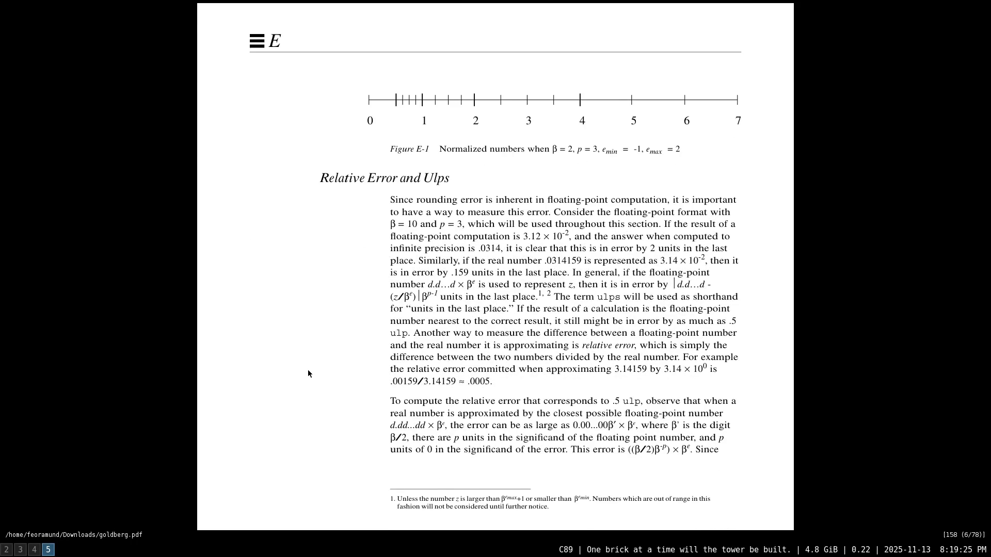
scroll(307, 373, "down", 1)
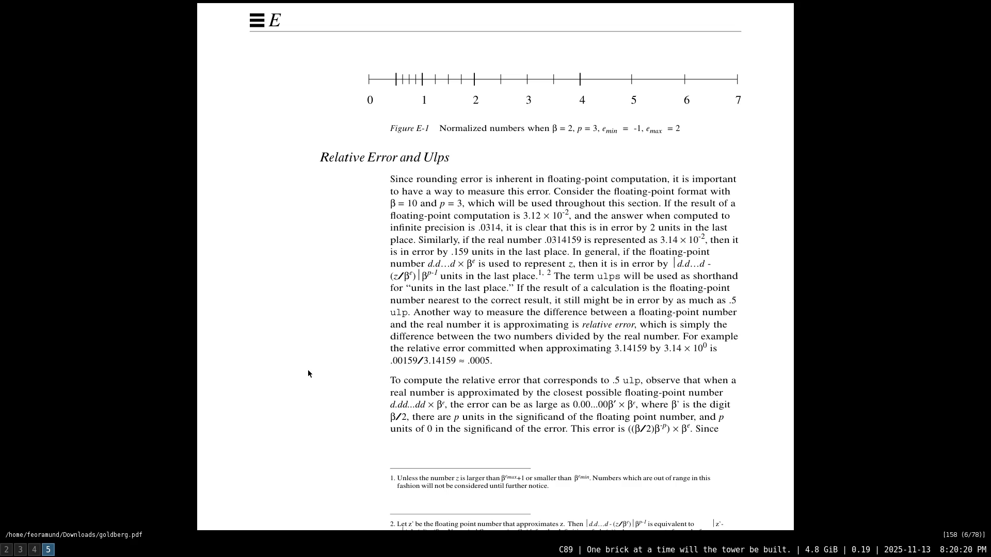
scroll(308, 373, "down", 1)
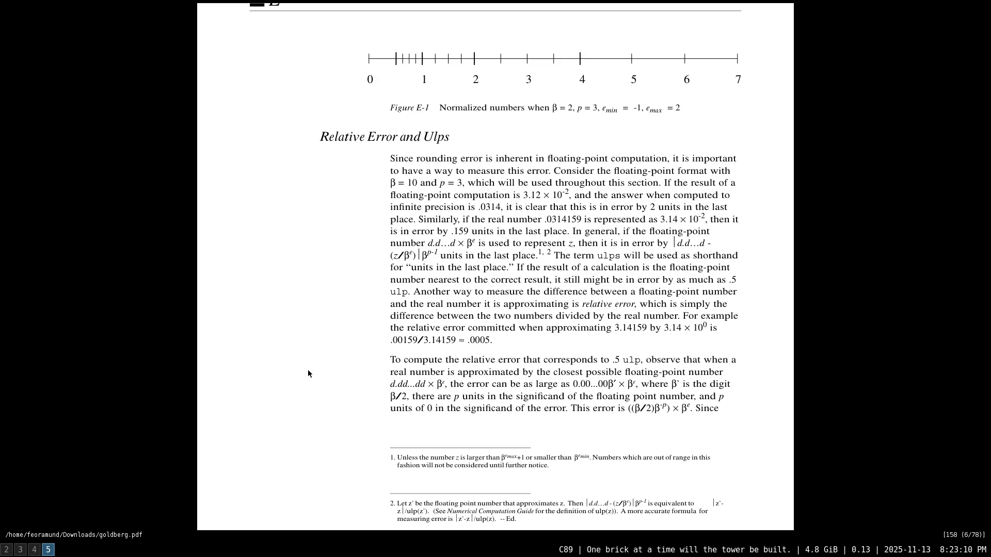
scroll(307, 373, "down", 1)
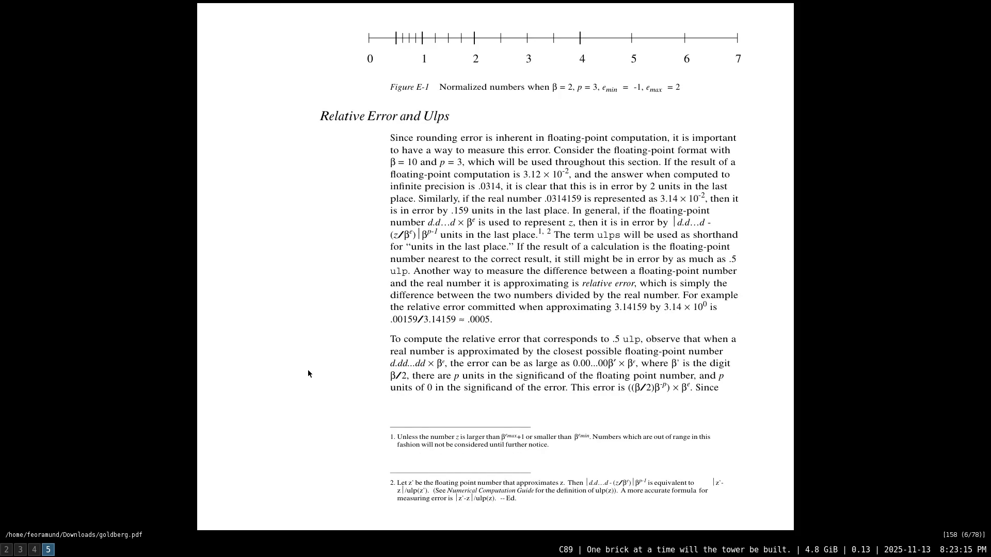
scroll(307, 374, "down", 1)
scroll(308, 373, "down", 1)
scroll(308, 373, "down", 1)
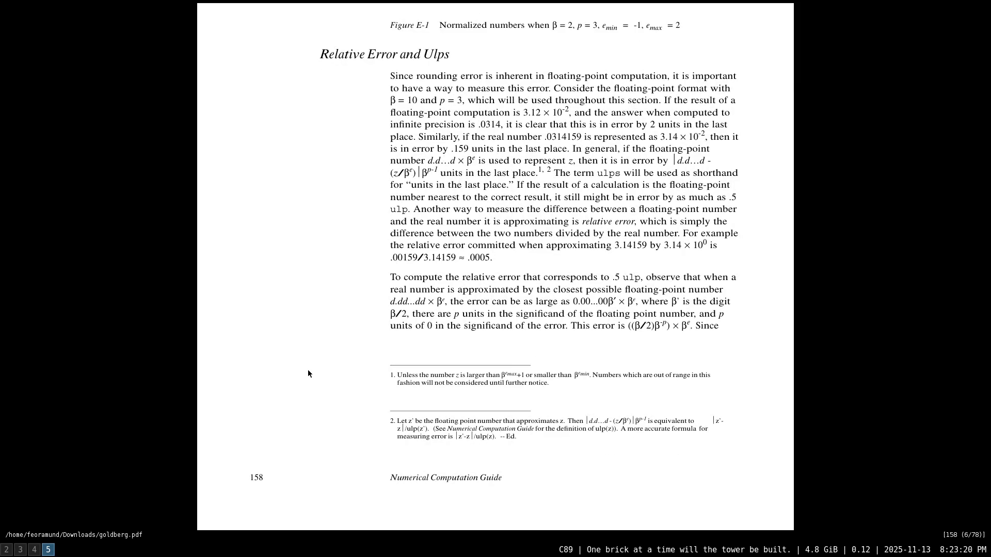
scroll(308, 373, "down", 1)
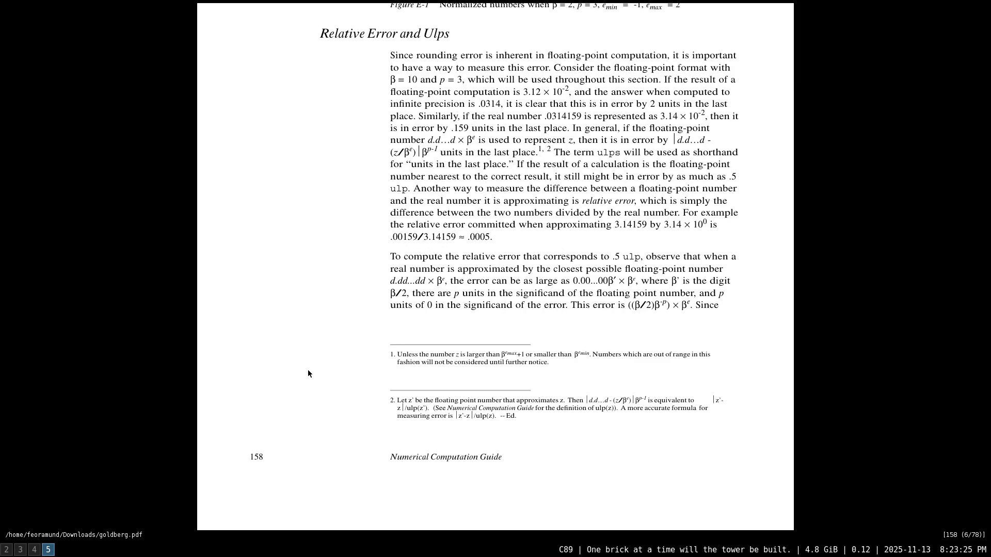
scroll(308, 373, "down", 1)
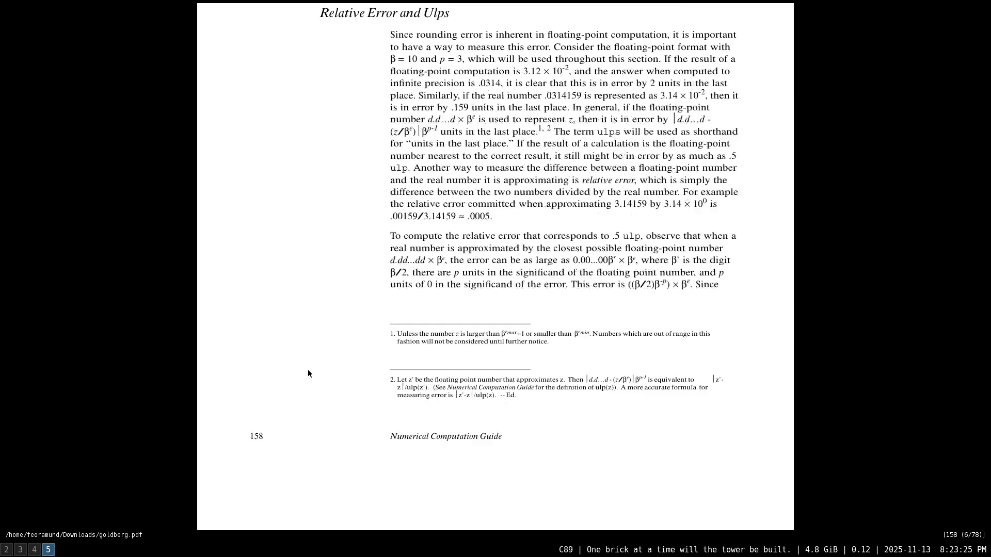
scroll(308, 374, "down", 1)
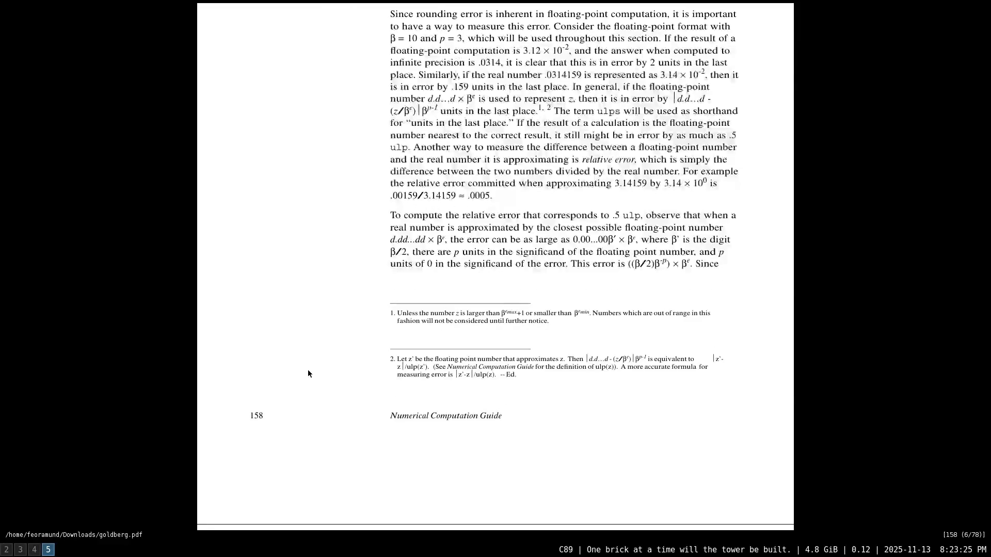
scroll(307, 374, "down", 1)
scroll(307, 373, "down", 1)
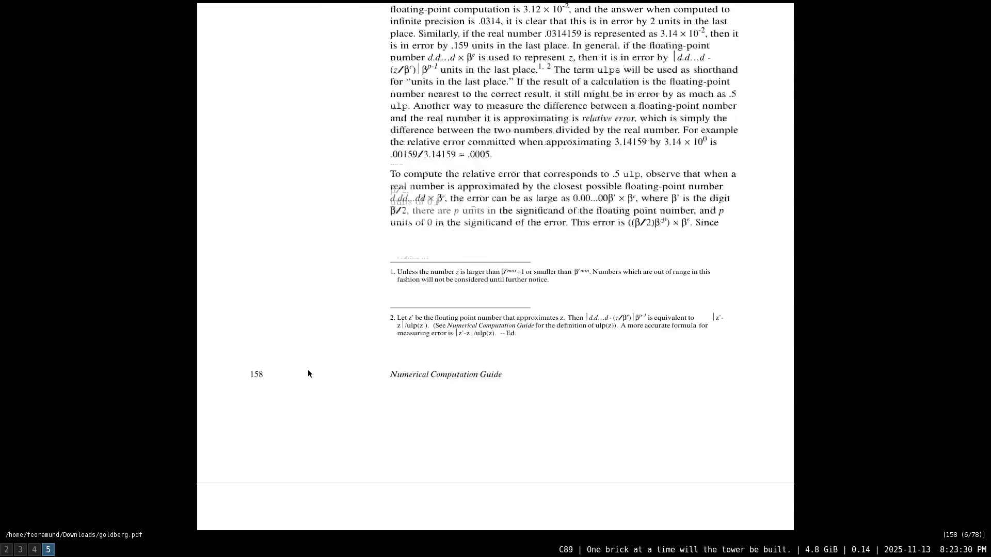
scroll(307, 374, "down", 1)
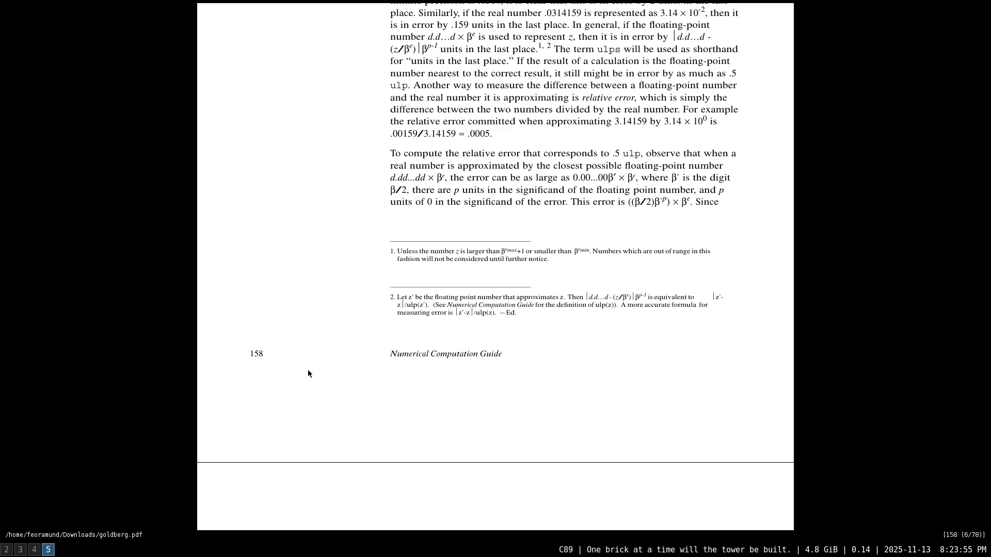
scroll(308, 373, "down", 3)
scroll(308, 373, "down", 2)
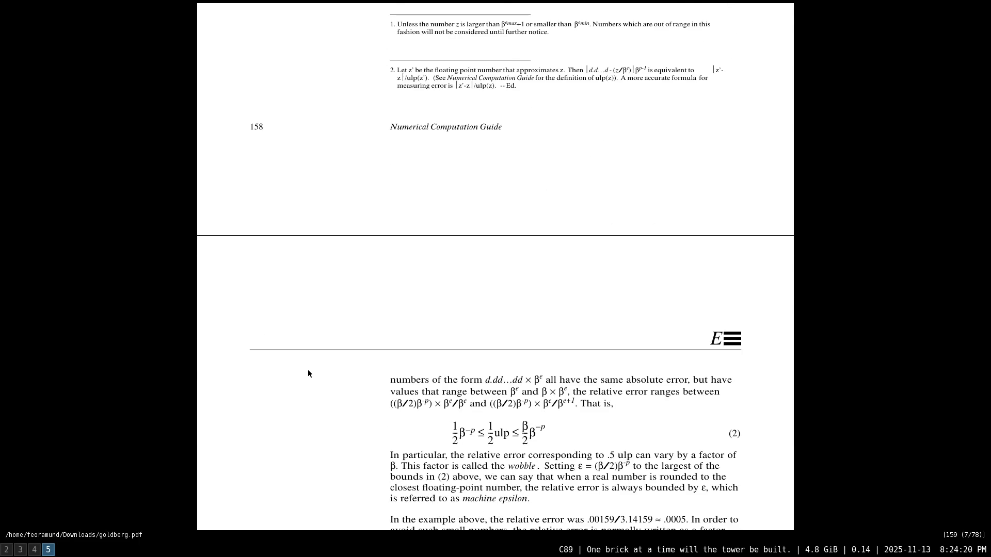
scroll(308, 373, "down", 2)
scroll(309, 373, "down", 1)
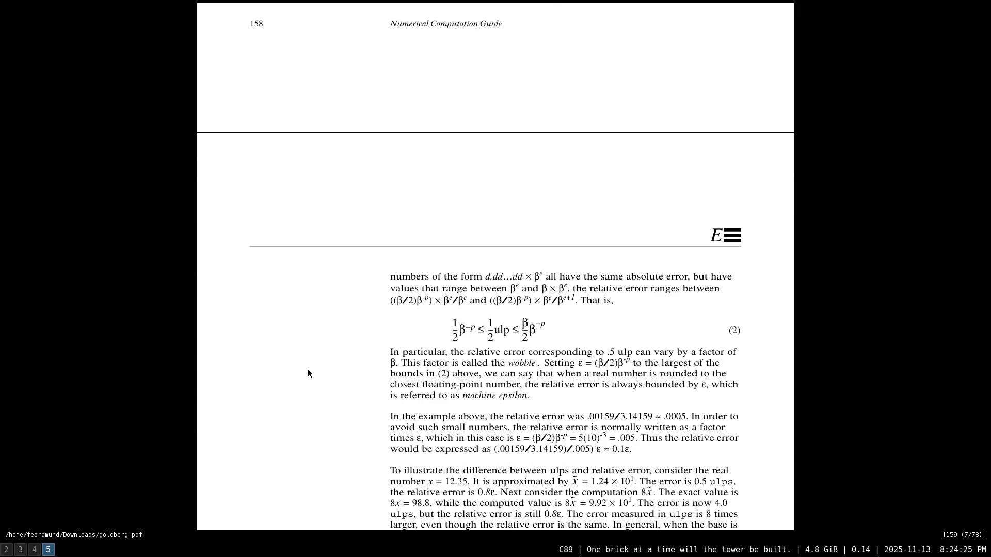
scroll(309, 373, "down", 1)
scroll(308, 373, "down", 1)
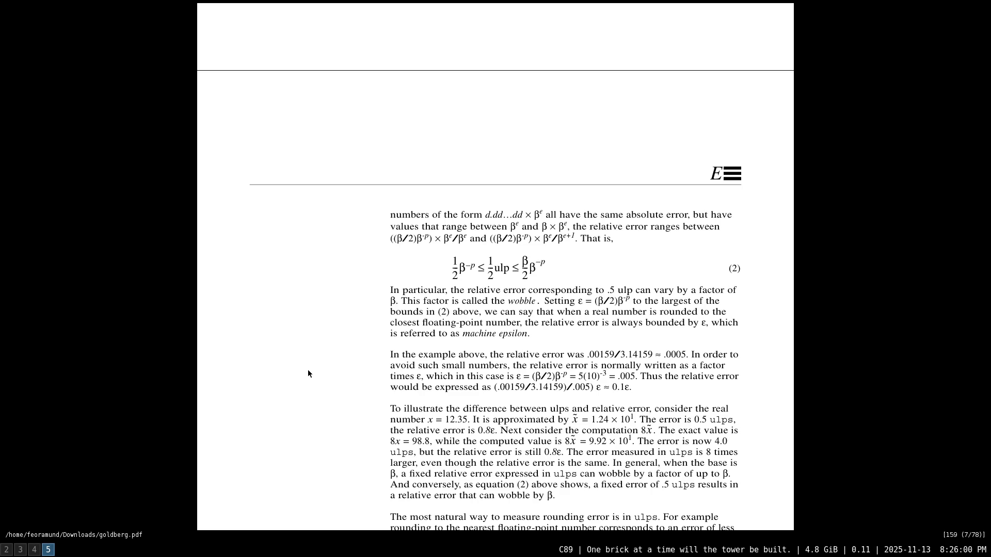
scroll(308, 374, "down", 1)
scroll(309, 374, "down", 3)
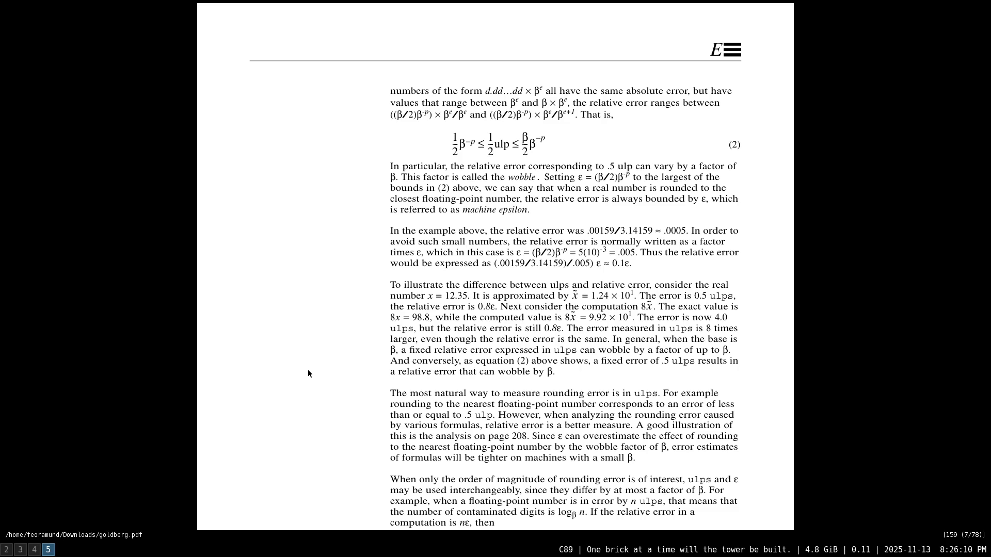
scroll(307, 370, "down", 1)
scroll(308, 370, "down", 1)
scroll(307, 370, "down", 1)
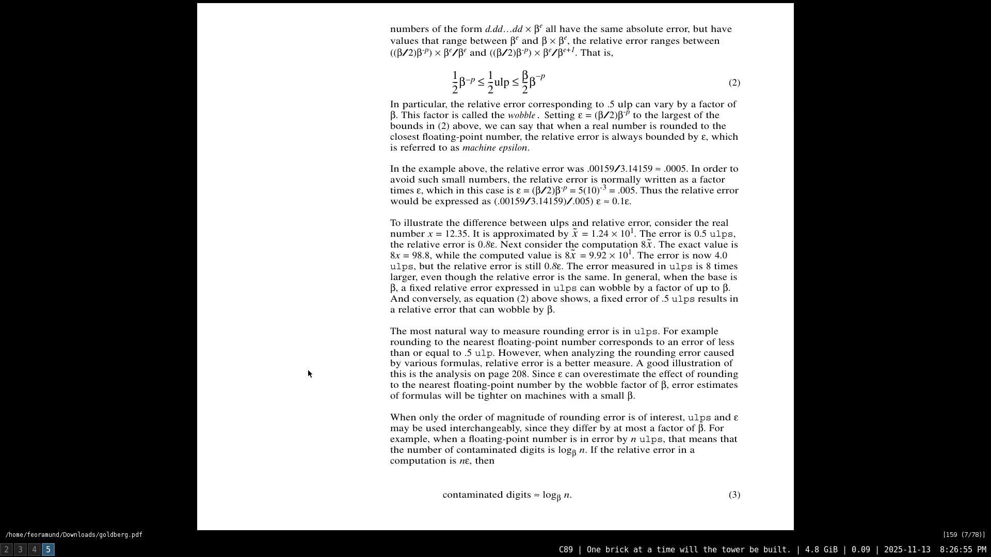
scroll(307, 369, "down", 3)
scroll(307, 369, "down", 1)
scroll(308, 369, "down", 1)
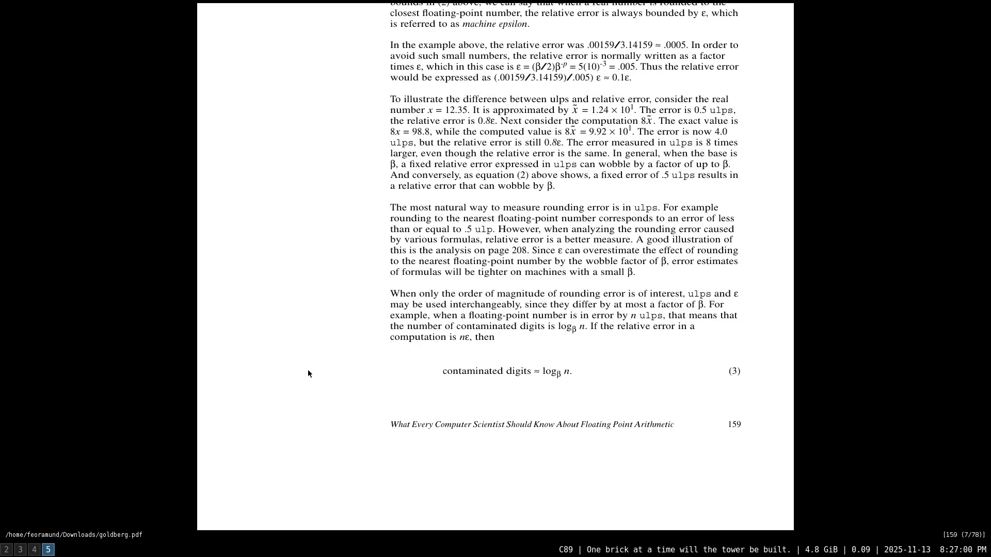
scroll(308, 369, "down", 1)
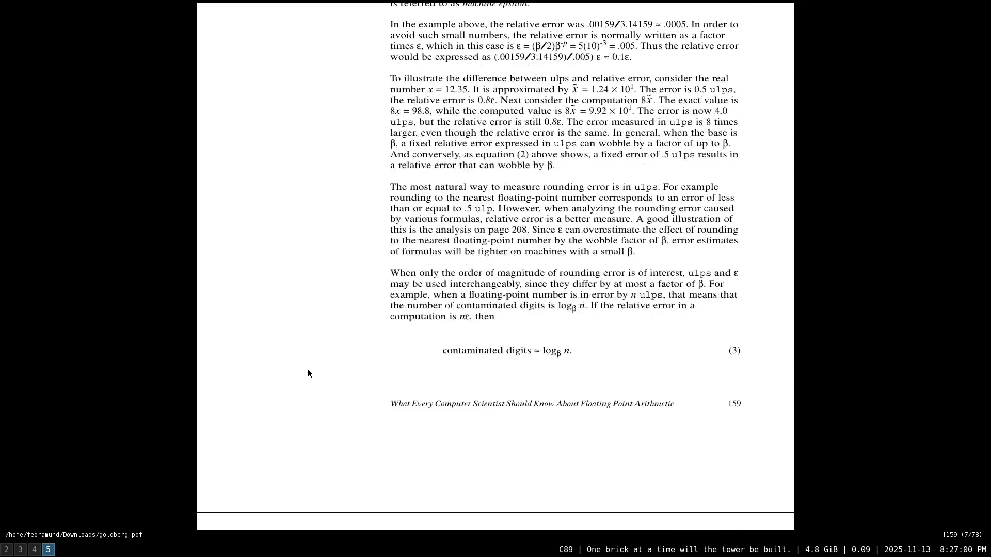
scroll(307, 368, "up", 10)
scroll(307, 369, "up", 12)
scroll(308, 370, "up", 4)
scroll(307, 373, "up", 5)
scroll(308, 373, "up", 1)
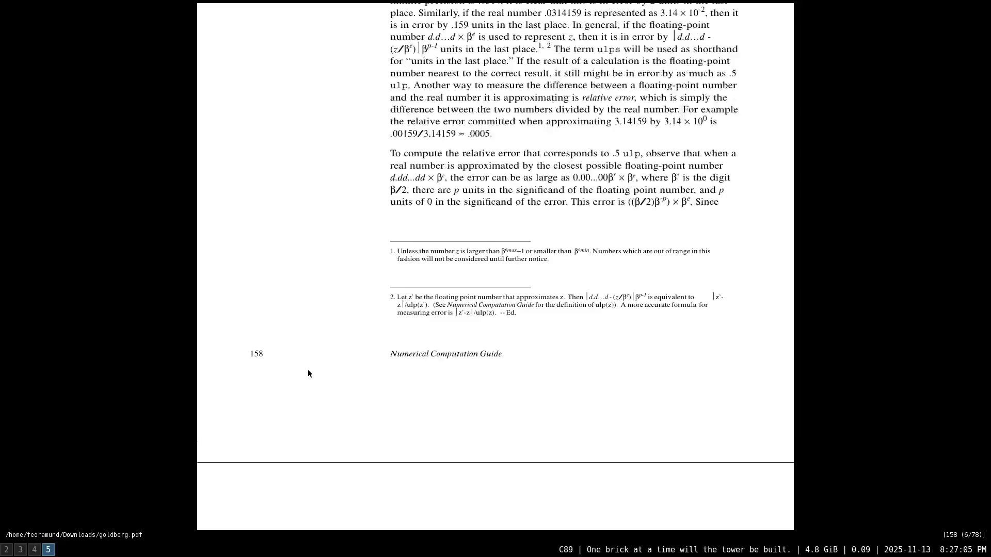
scroll(307, 374, "up", 5)
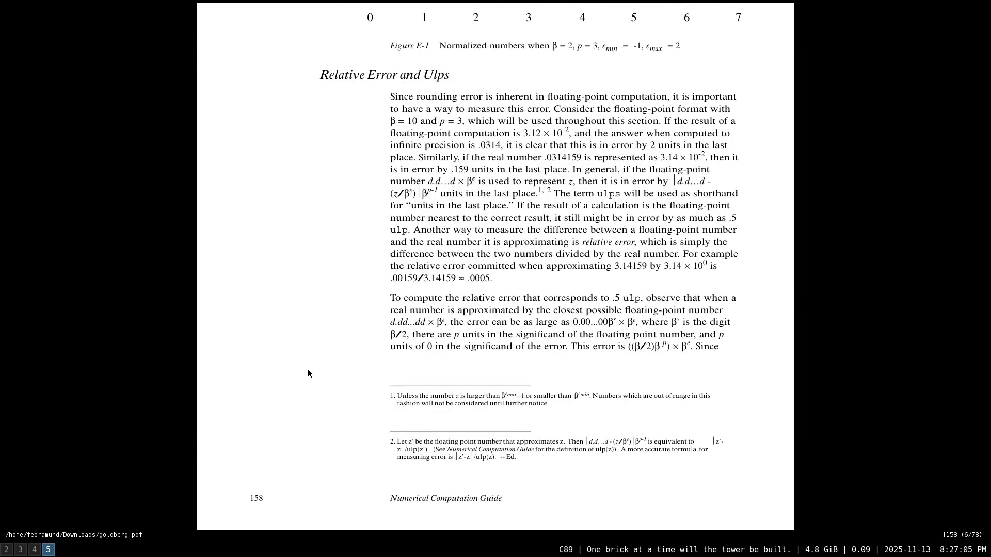
scroll(307, 373, "down", 1)
scroll(307, 373, "down", 7)
scroll(307, 373, "down", 11)
scroll(307, 374, "down", 11)
scroll(307, 373, "down", 3)
scroll(307, 373, "down", 5)
scroll(308, 374, "down", 4)
scroll(308, 373, "down", 1)
scroll(308, 370, "down", 2)
scroll(308, 369, "down", 1)
scroll(307, 370, "down", 1)
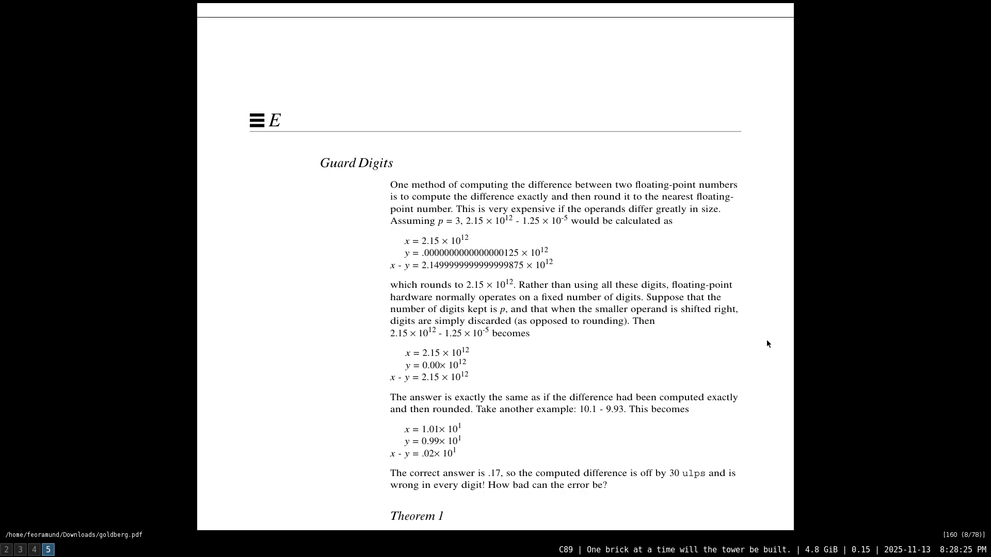
scroll(767, 343, "down", 2)
scroll(766, 344, "down", 1)
scroll(767, 343, "down", 1)
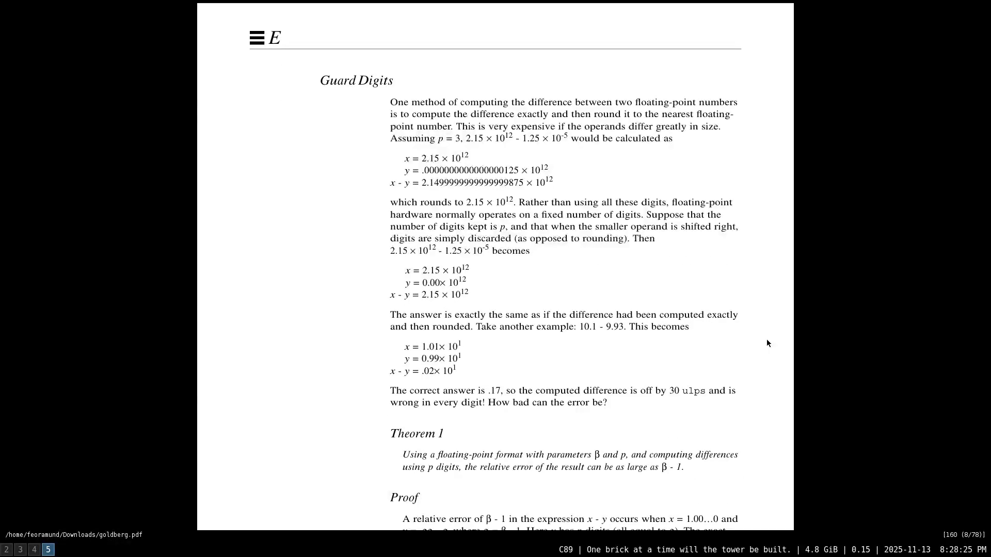
scroll(767, 343, "down", 1)
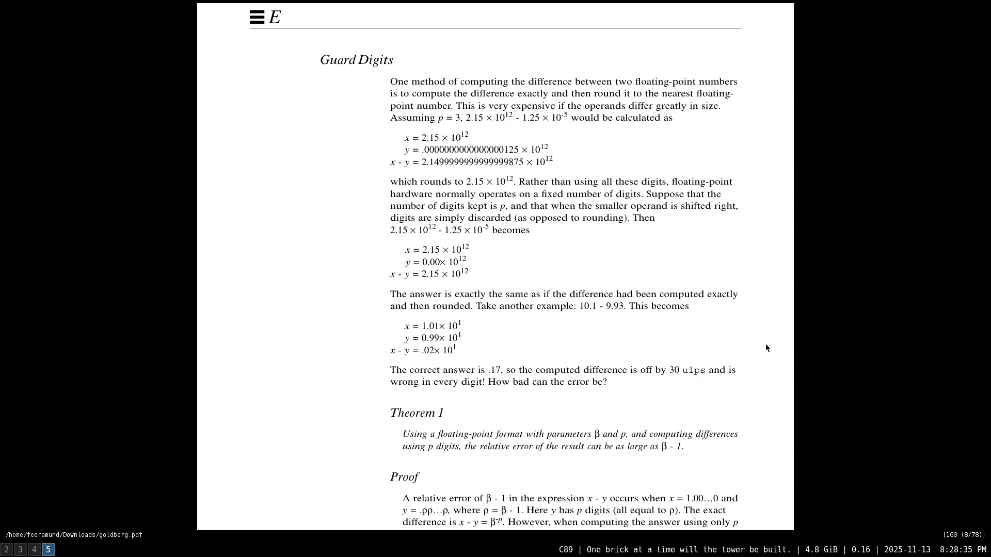
scroll(765, 337, "down", 1)
scroll(766, 338, "down", 1)
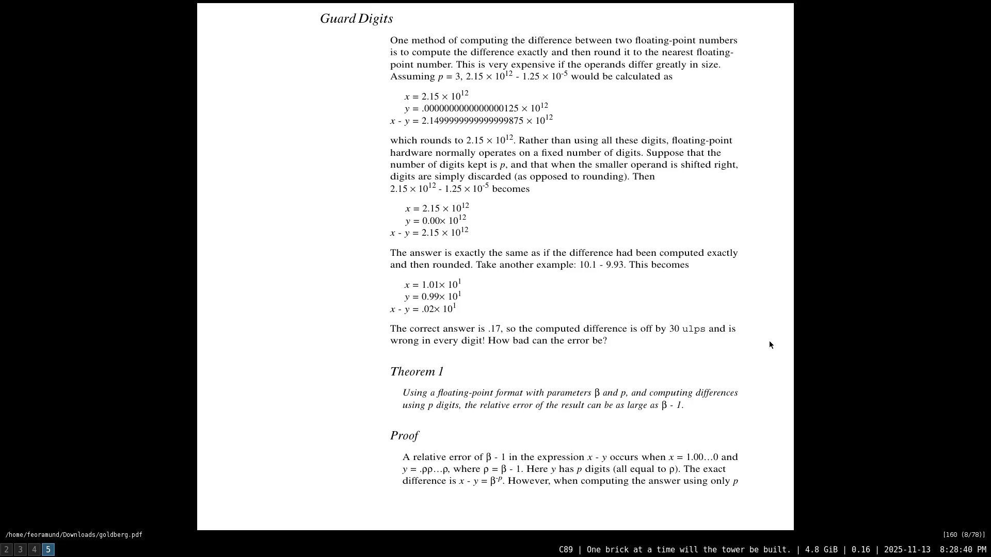
scroll(769, 341, "down", 1)
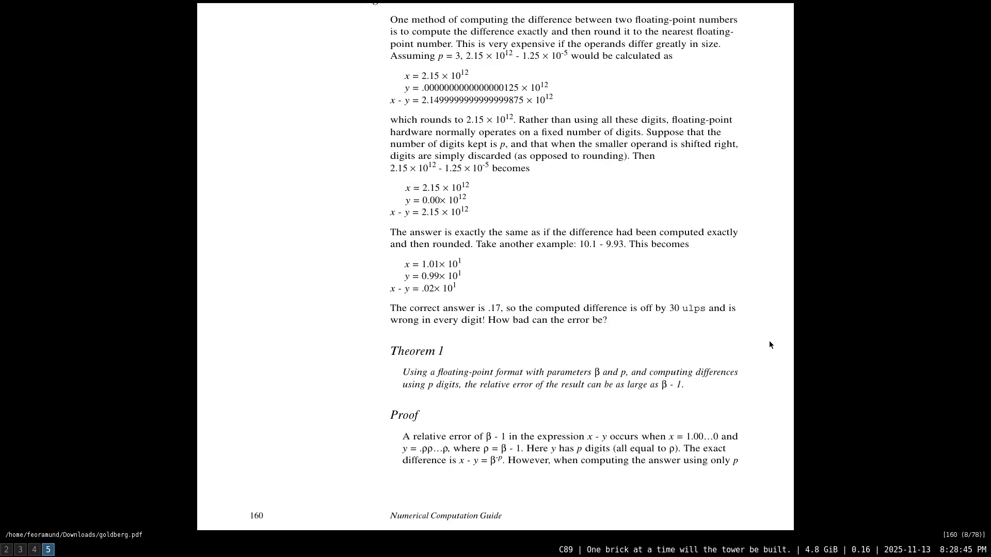
- Try the document index, which is unavailable, and dismiss the notice
key("Tab")
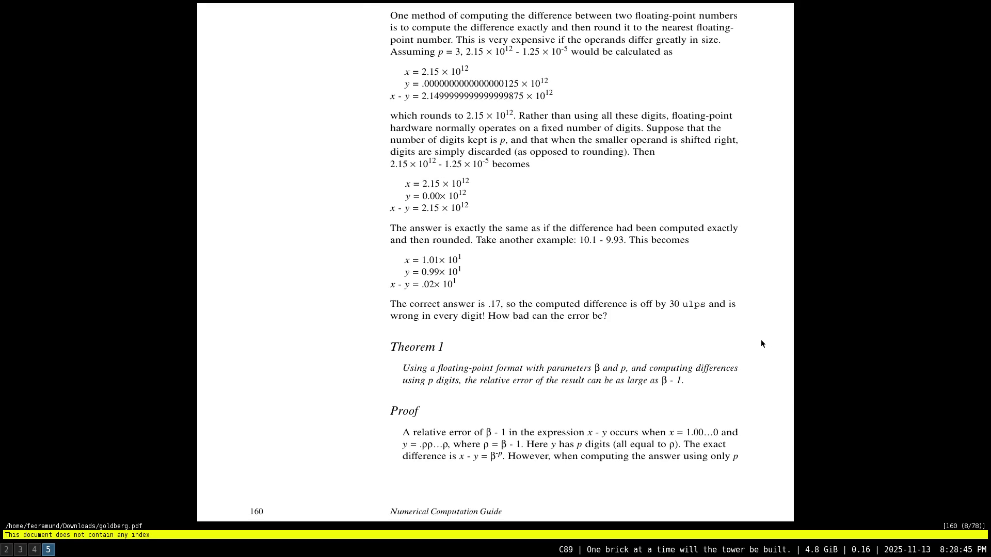
key("Escape")
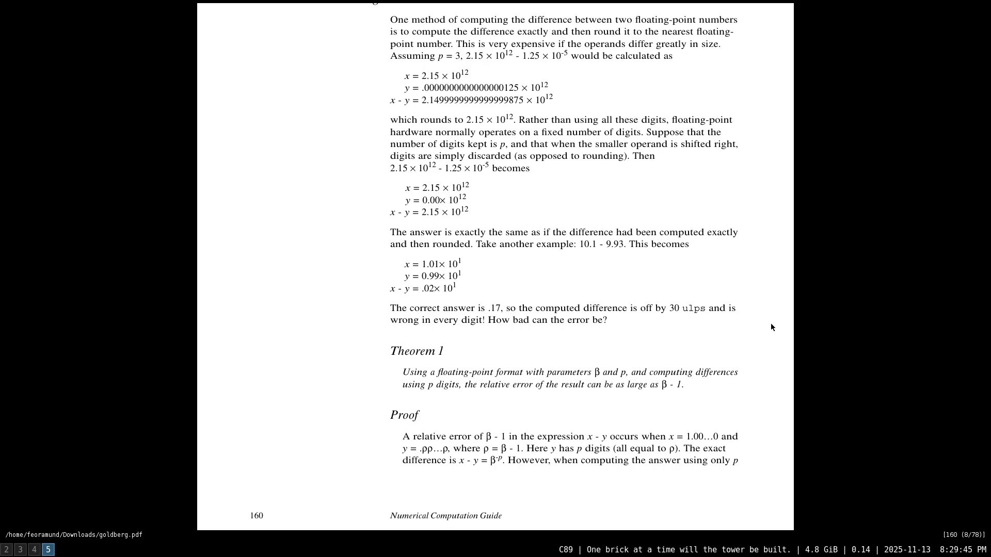
scroll(776, 321, "down", 1)
scroll(777, 322, "down", 1)
scroll(776, 321, "down", 1)
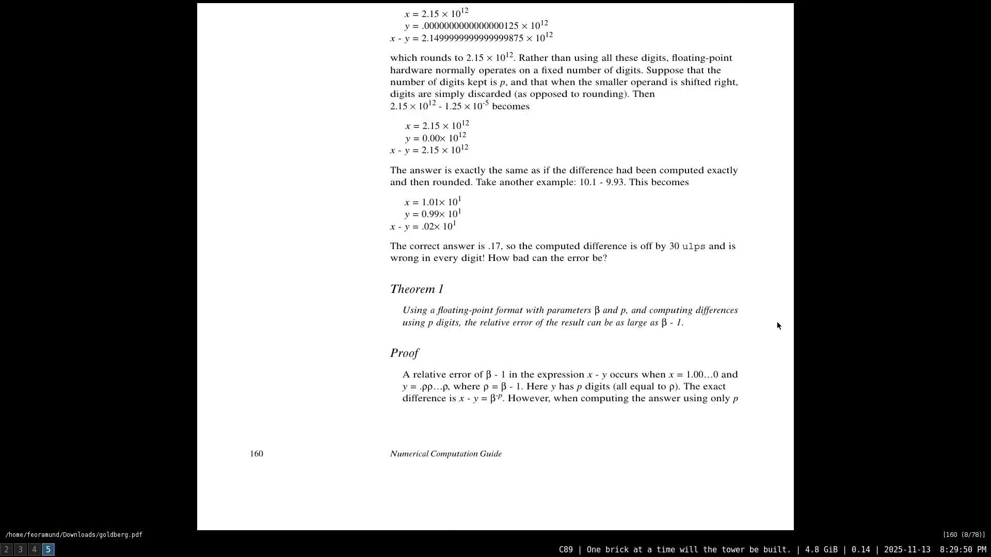
scroll(777, 325, "down", 1)
scroll(777, 325, "down", 1)
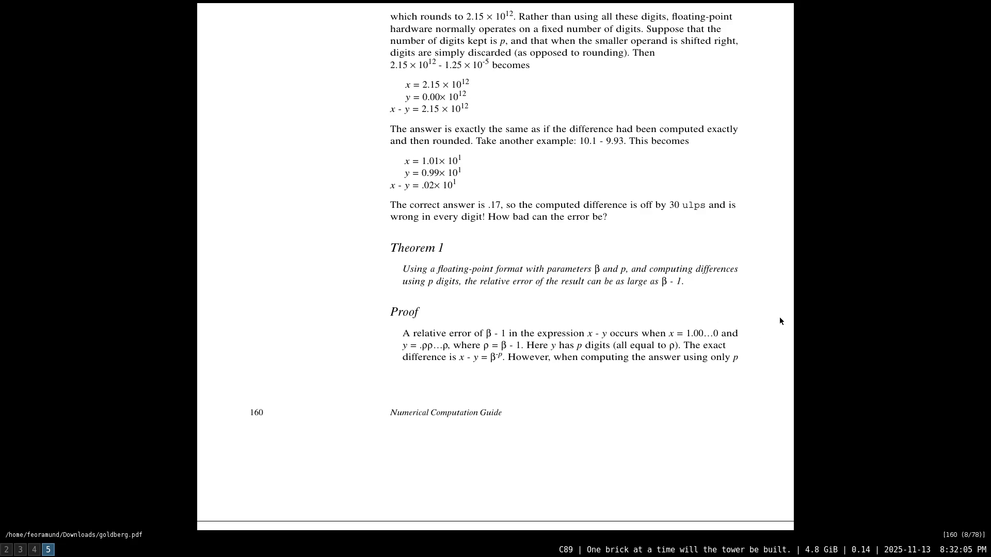
scroll(778, 313, "down", 2)
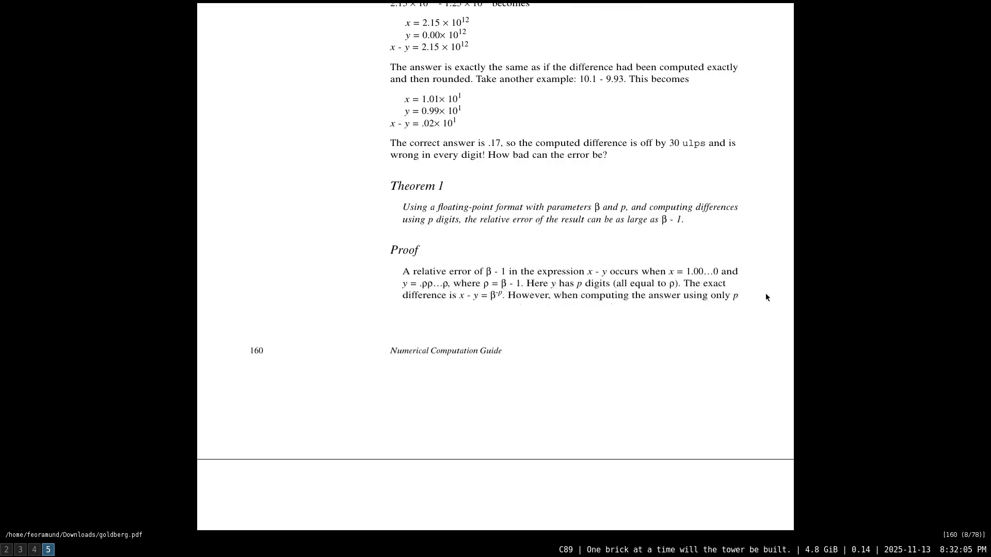
scroll(757, 321, "down", 2)
scroll(751, 325, "down", 2)
scroll(735, 333, "down", 1)
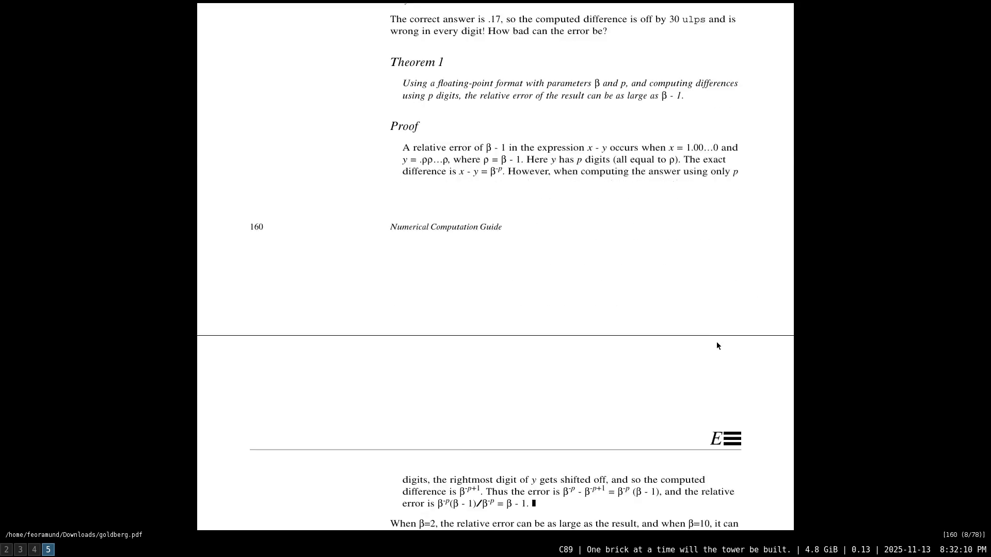
scroll(716, 341, "down", 2)
scroll(778, 332, "down", 2)
scroll(778, 331, "down", 1)
scroll(778, 331, "down", 1)
scroll(778, 331, "down", 1)
scroll(777, 330, "down", 1)
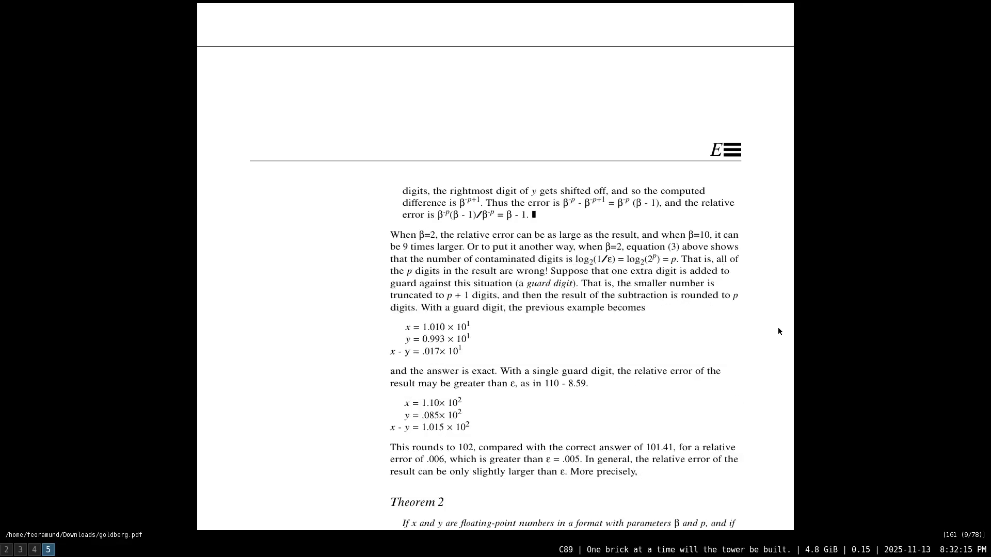
scroll(779, 330, "down", 2)
scroll(779, 330, "down", 1)
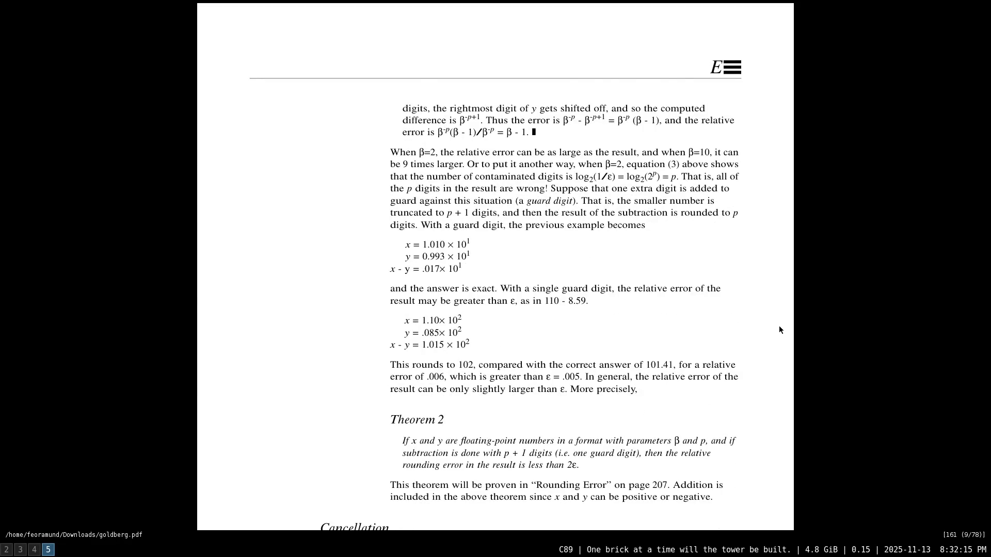
scroll(779, 330, "down", 1)
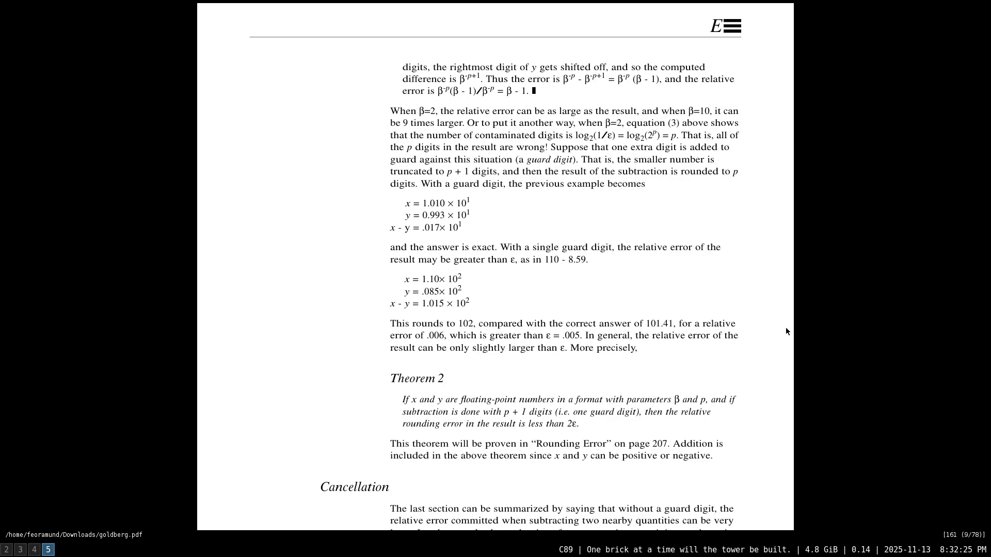
scroll(777, 303, "down", 3)
scroll(768, 299, "down", 6)
scroll(761, 297, "down", 4)
scroll(757, 299, "down", 4)
scroll(760, 300, "down", 2)
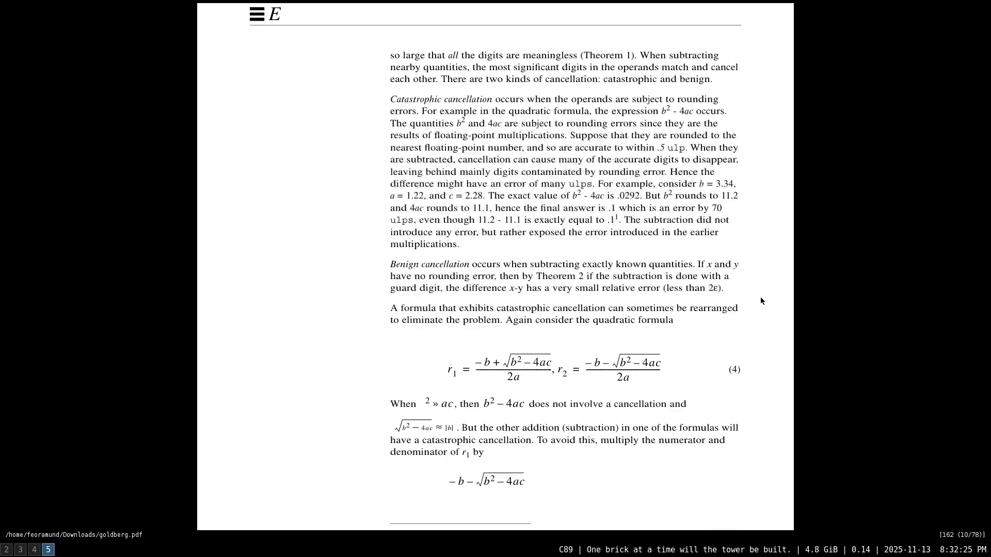
scroll(760, 301, "down", 2)
scroll(761, 301, "down", 2)
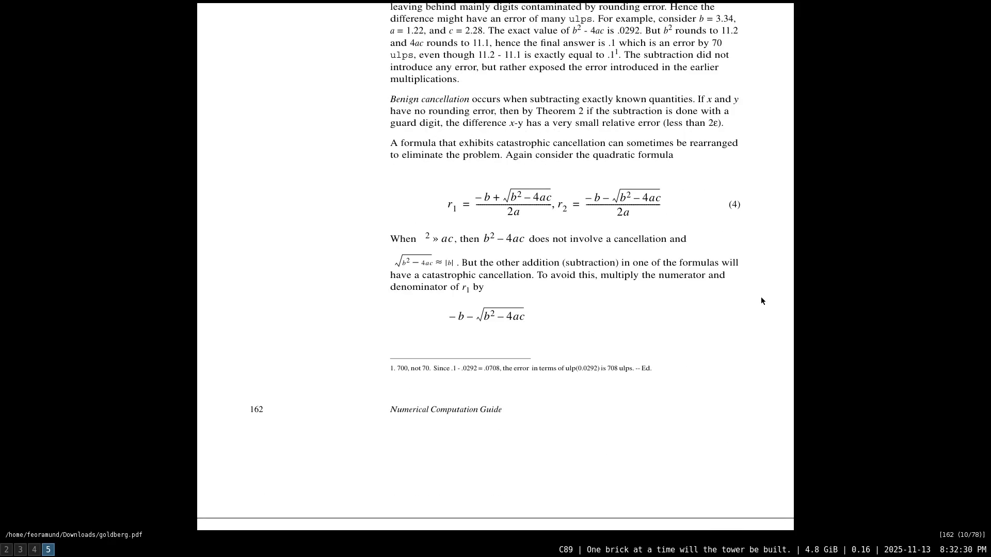
scroll(761, 300, "down", 1)
scroll(761, 300, "down", 1)
scroll(761, 300, "down", 1)
scroll(764, 304, "down", 1)
scroll(764, 304, "down", 3)
scroll(767, 307, "down", 2)
scroll(777, 302, "down", 3)
scroll(775, 306, "down", 1)
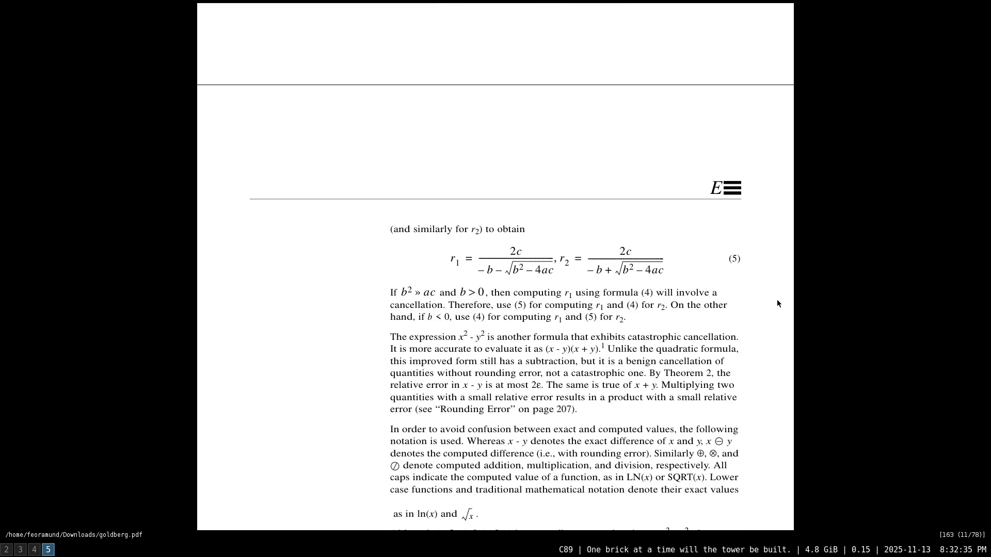
scroll(776, 303, "down", 1)
scroll(779, 299, "down", 1)
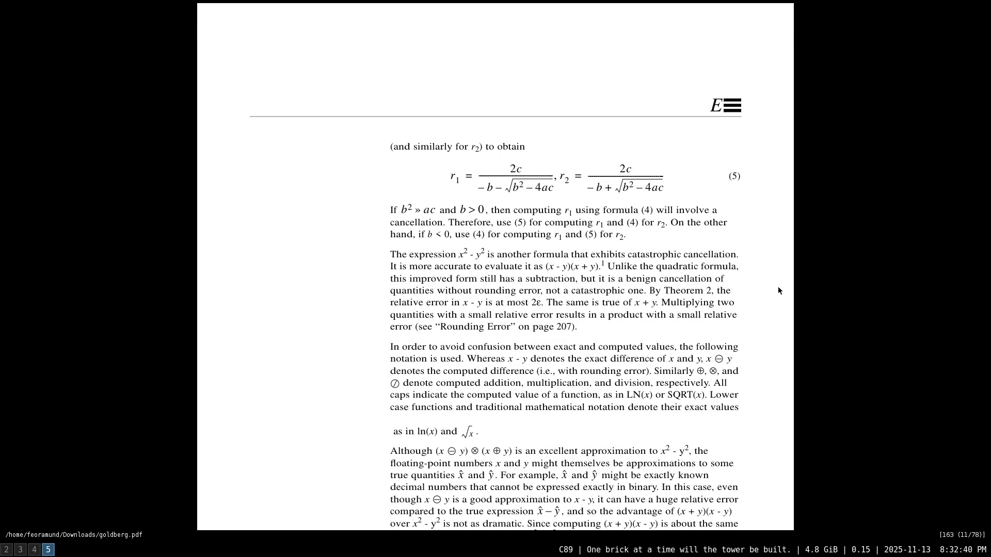
scroll(778, 290, "down", 1)
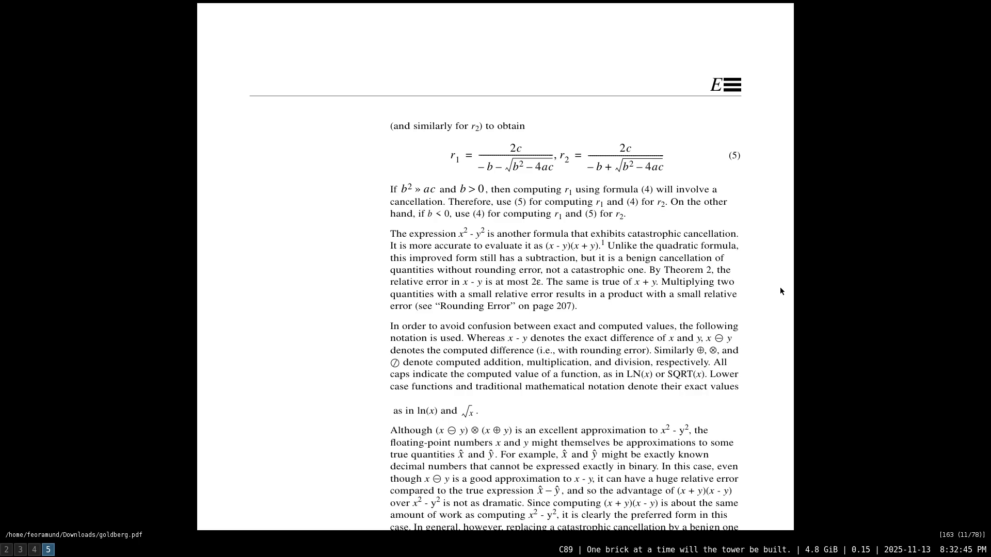
scroll(780, 290, "down", 1)
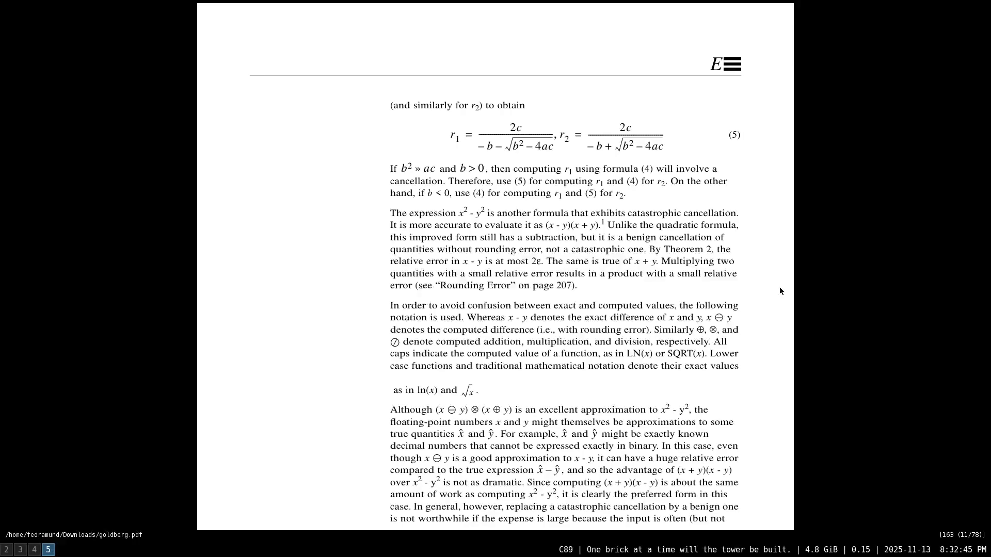
scroll(779, 288, "down", 2)
scroll(779, 288, "down", 1)
scroll(780, 288, "down", 1)
scroll(780, 290, "down", 3)
scroll(779, 290, "down", 2)
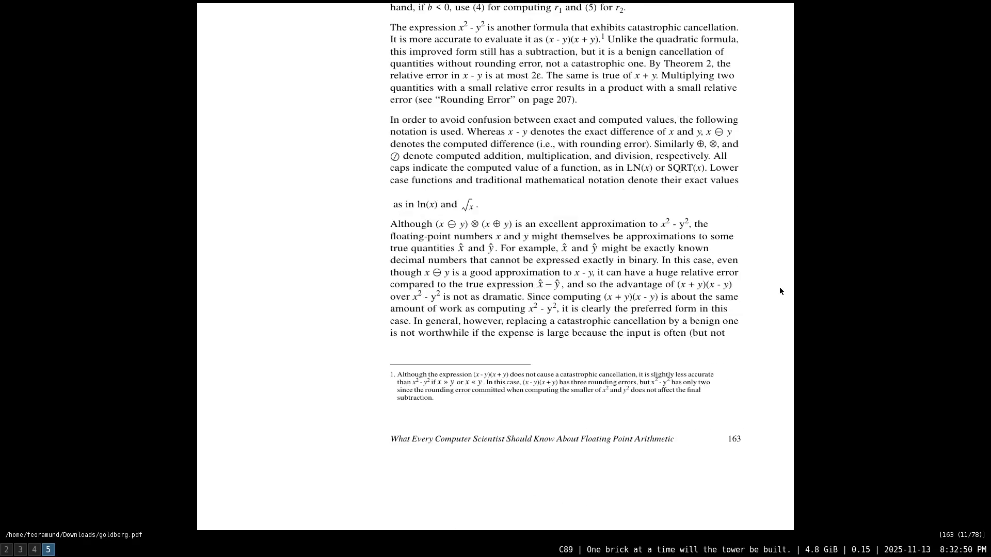
scroll(779, 290, "down", 4)
scroll(779, 291, "down", 6)
scroll(780, 290, "down", 5)
scroll(780, 290, "down", 1)
scroll(780, 291, "down", 5)
scroll(779, 291, "down", 5)
scroll(780, 290, "down", 3)
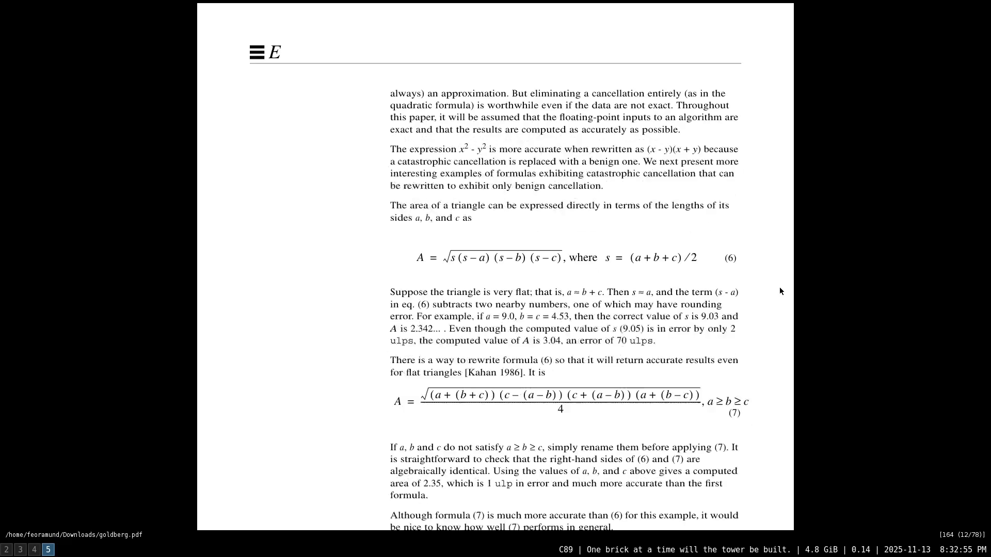
scroll(779, 289, "down", 1)
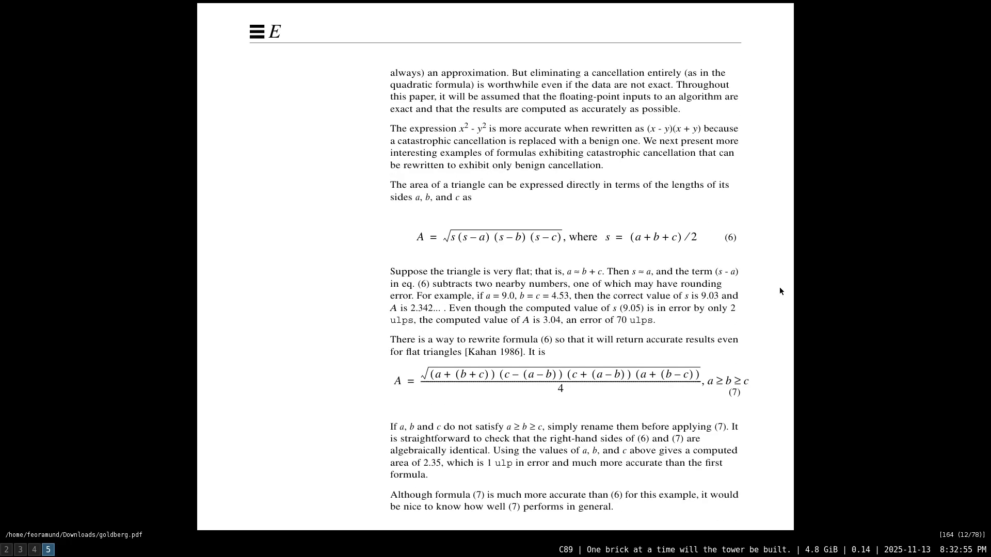
scroll(779, 290, "down", 1)
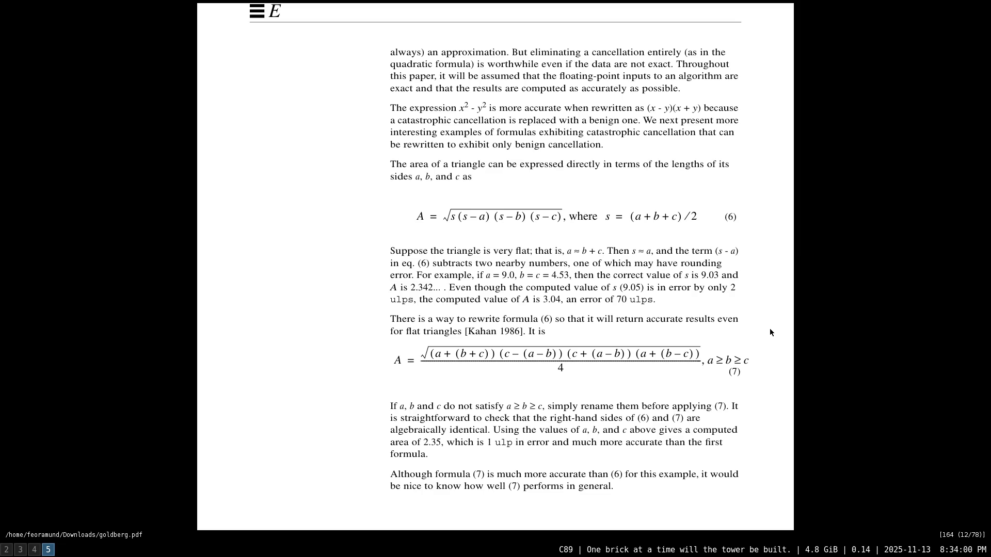
scroll(770, 333, "down", 2)
scroll(770, 333, "down", 1)
scroll(771, 332, "down", 2)
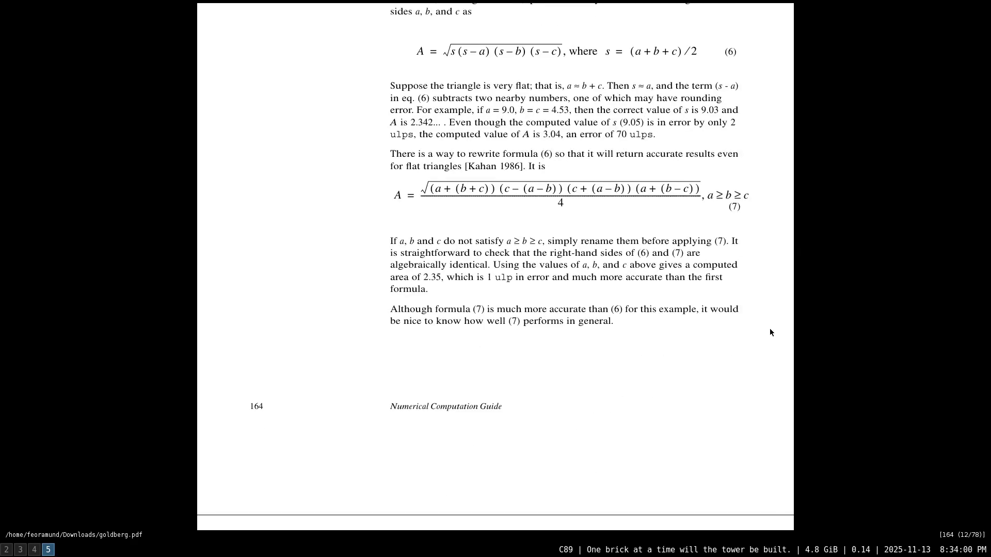
scroll(770, 332, "down", 1)
scroll(770, 333, "down", 3)
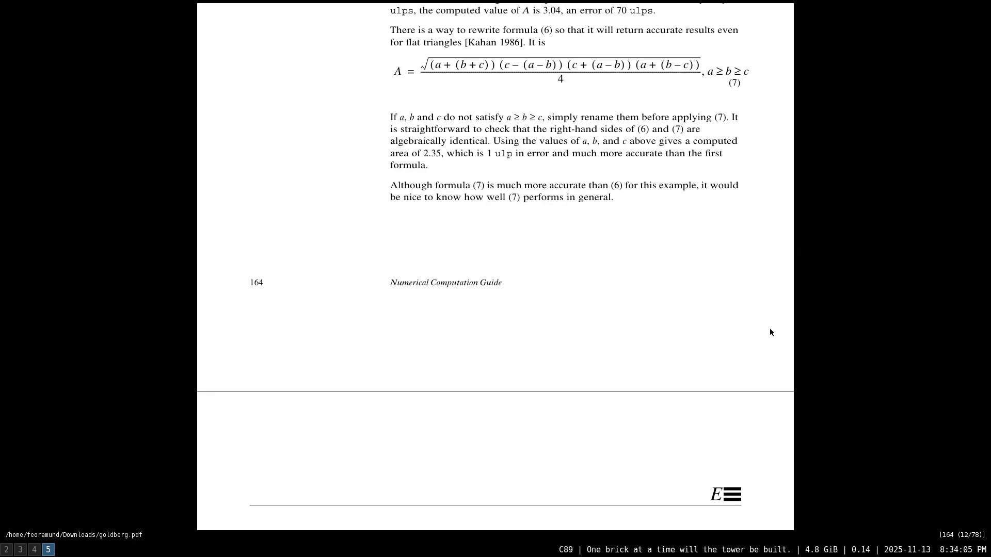
scroll(769, 333, "down", 2)
scroll(770, 333, "down", 3)
scroll(771, 333, "down", 5)
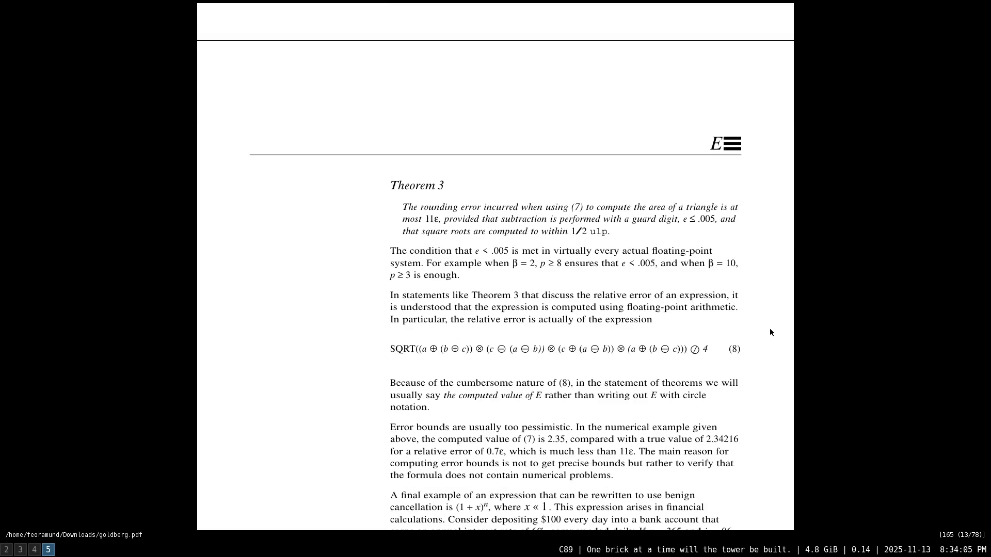
scroll(770, 333, "down", 1)
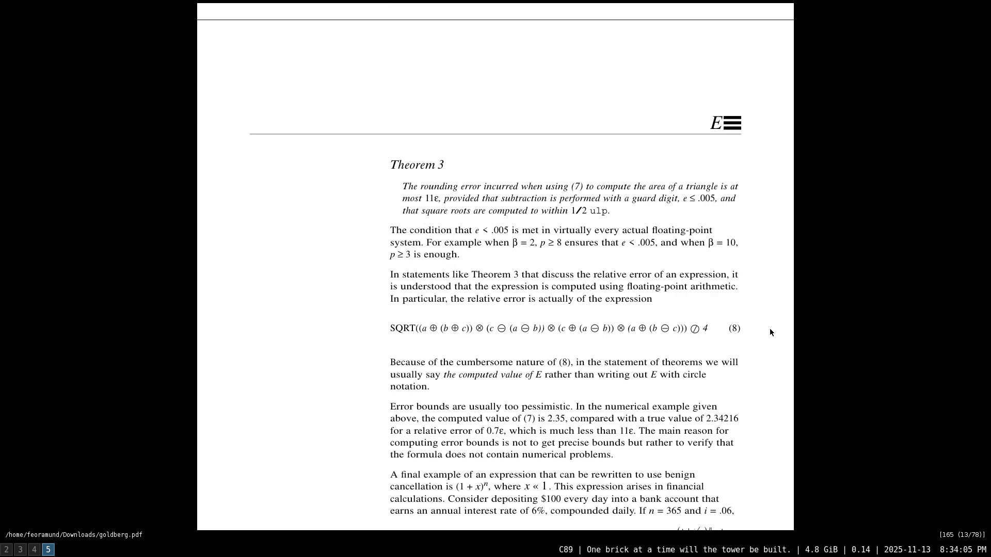
scroll(771, 333, "down", 1)
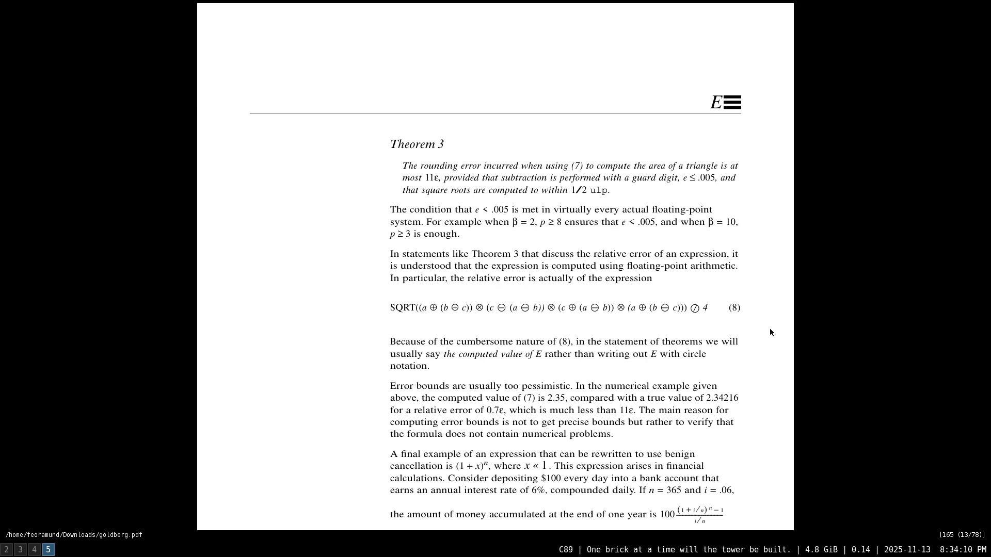
scroll(771, 332, "down", 1)
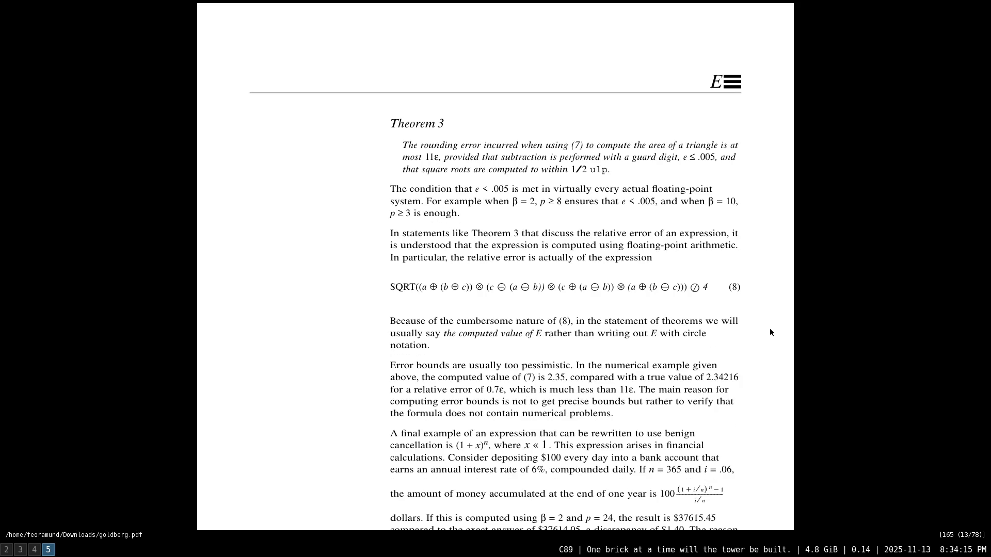
scroll(770, 333, "down", 1)
scroll(770, 332, "down", 10)
scroll(770, 333, "down", 1)
scroll(770, 333, "down", 5)
scroll(770, 333, "down", 2)
scroll(770, 333, "down", 2)
scroll(770, 333, "down", 1)
scroll(770, 333, "down", 1)
scroll(770, 333, "down", 1)
scroll(771, 333, "down", 1)
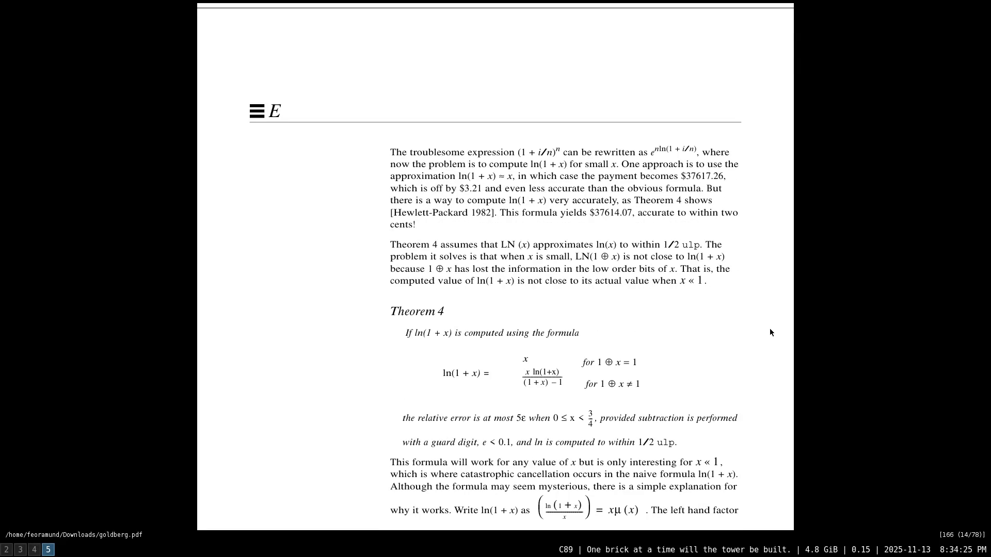
scroll(771, 333, "down", 1)
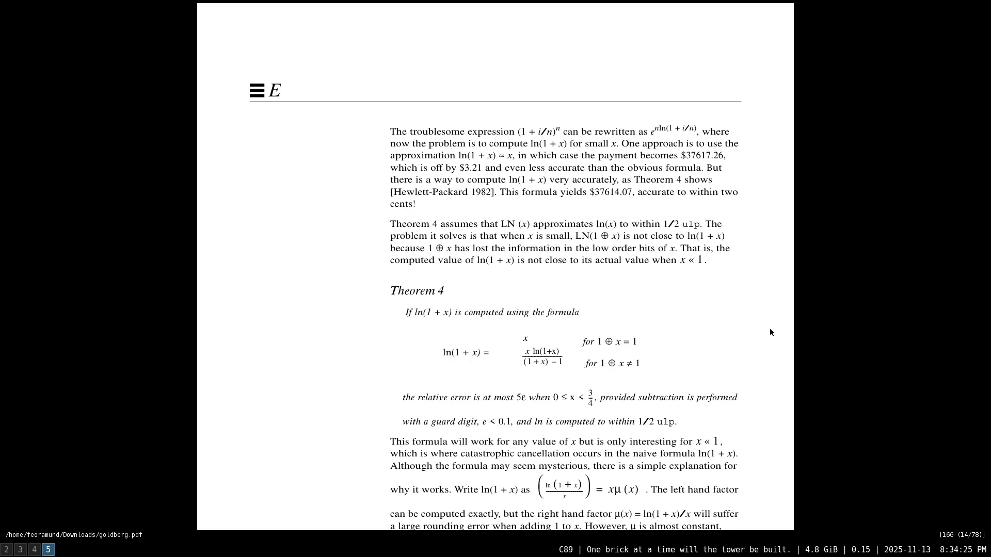
scroll(770, 333, "down", 1)
scroll(770, 334, "down", 1)
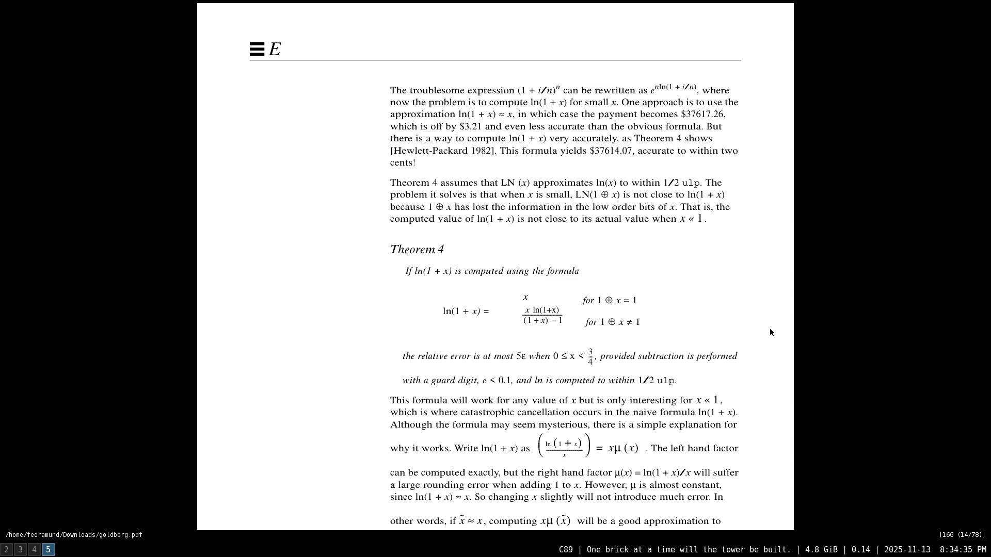
scroll(772, 333, "down", 1)
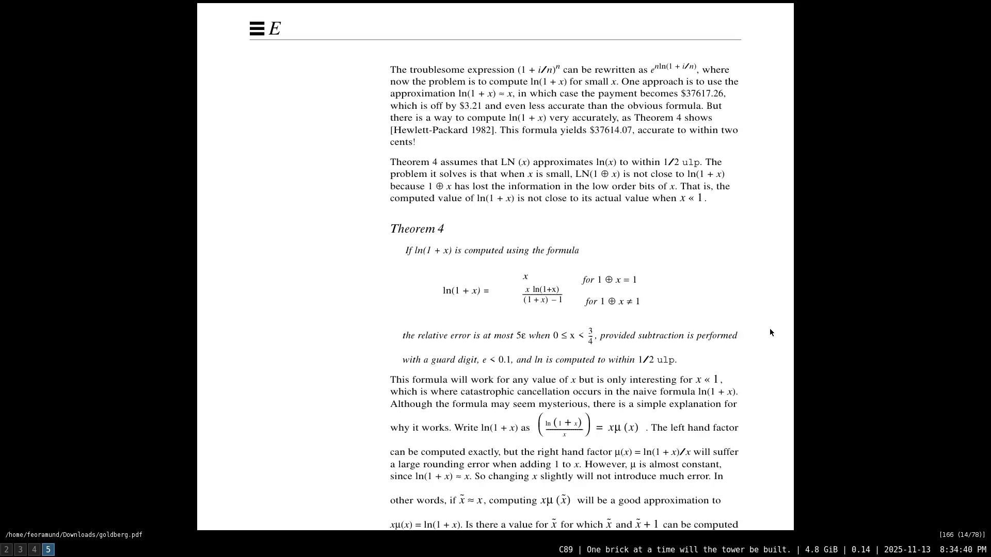
scroll(771, 332, "down", 1)
scroll(771, 333, "down", 1)
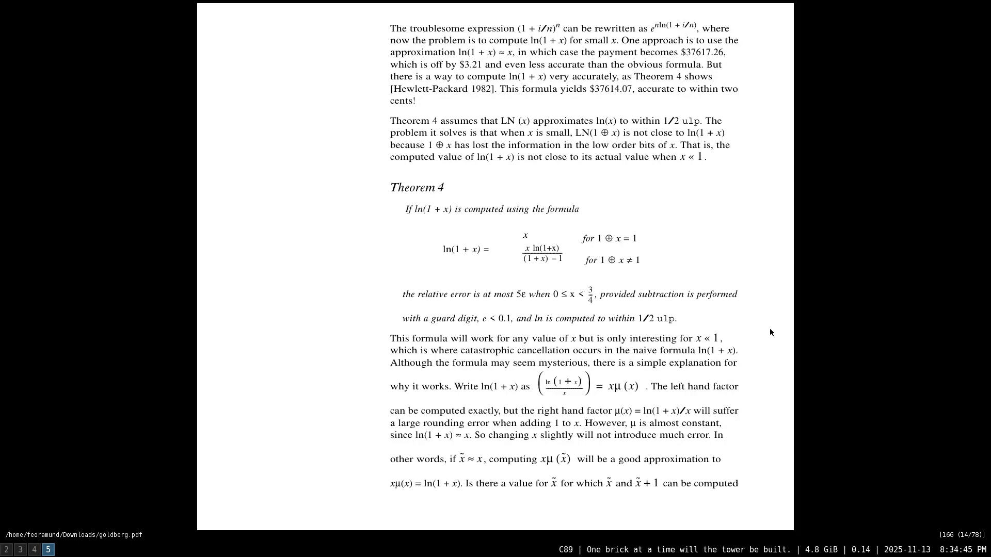
scroll(771, 333, "down", 1)
scroll(771, 333, "down", 1)
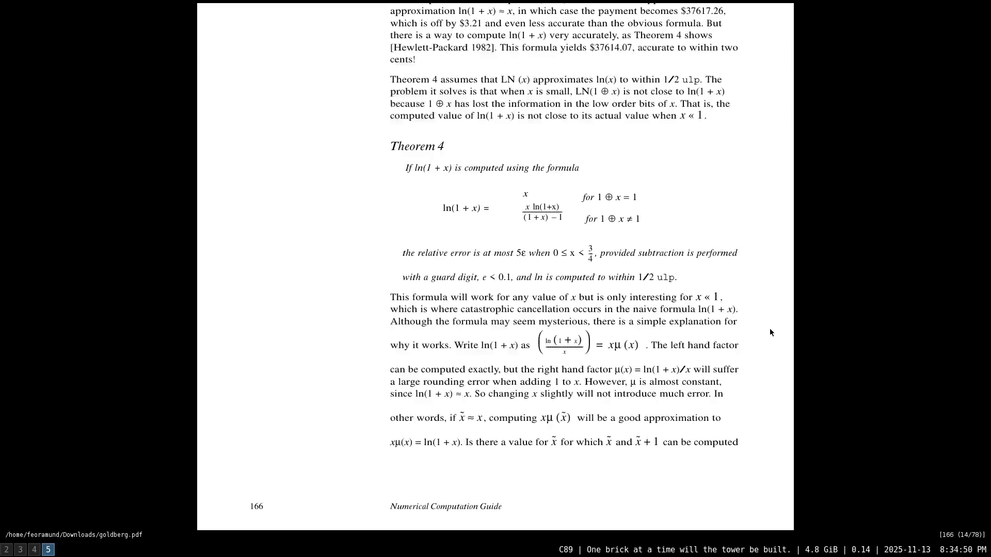
scroll(770, 332, "down", 4)
scroll(771, 333, "down", 1)
scroll(771, 332, "down", 11)
scroll(771, 334, "down", 4)
scroll(771, 333, "down", 9)
scroll(771, 333, "down", 1)
scroll(771, 333, "down", 14)
scroll(771, 333, "down", 3)
scroll(770, 333, "down", 15)
scroll(770, 333, "down", 2)
scroll(770, 332, "down", 1)
scroll(770, 333, "down", 1)
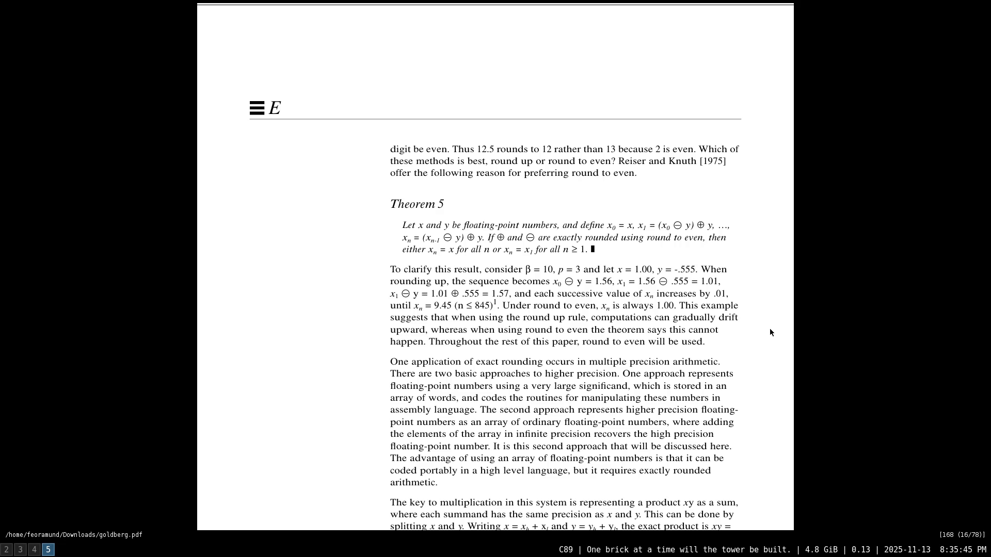
scroll(770, 333, "down", 1)
scroll(770, 333, "down", 2)
scroll(770, 332, "down", 1)
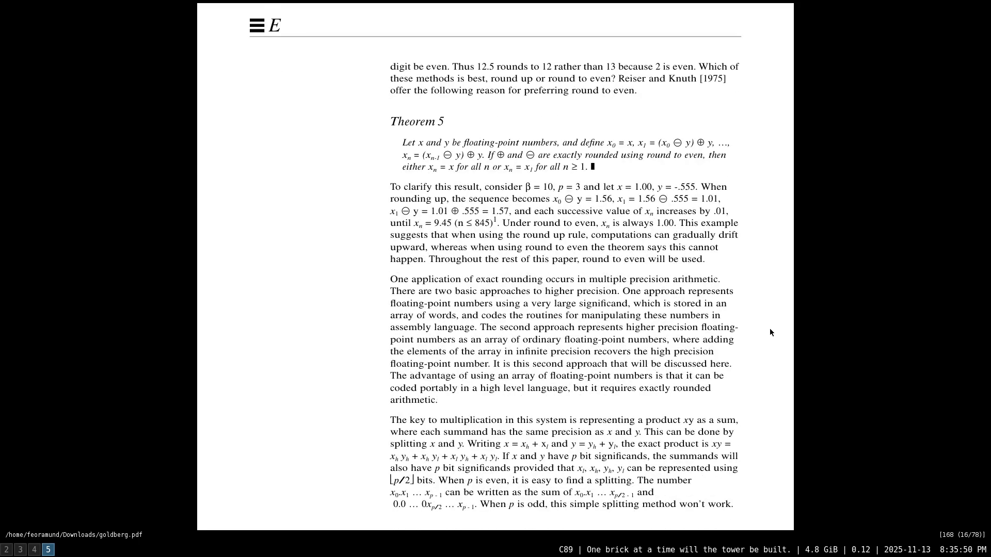
scroll(770, 333, "down", 1)
scroll(770, 333, "down", 1)
scroll(769, 332, "down", 2)
scroll(770, 333, "down", 1)
scroll(770, 333, "down", 1)
scroll(770, 333, "down", 1)
scroll(770, 333, "down", 1)
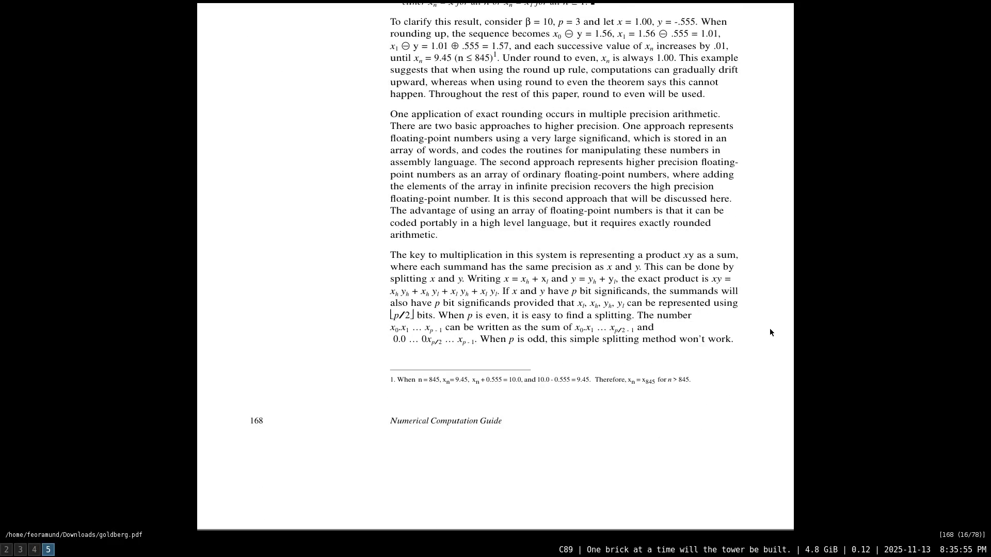
scroll(770, 333, "down", 1)
scroll(770, 333, "down", 15)
scroll(769, 333, "down", 7)
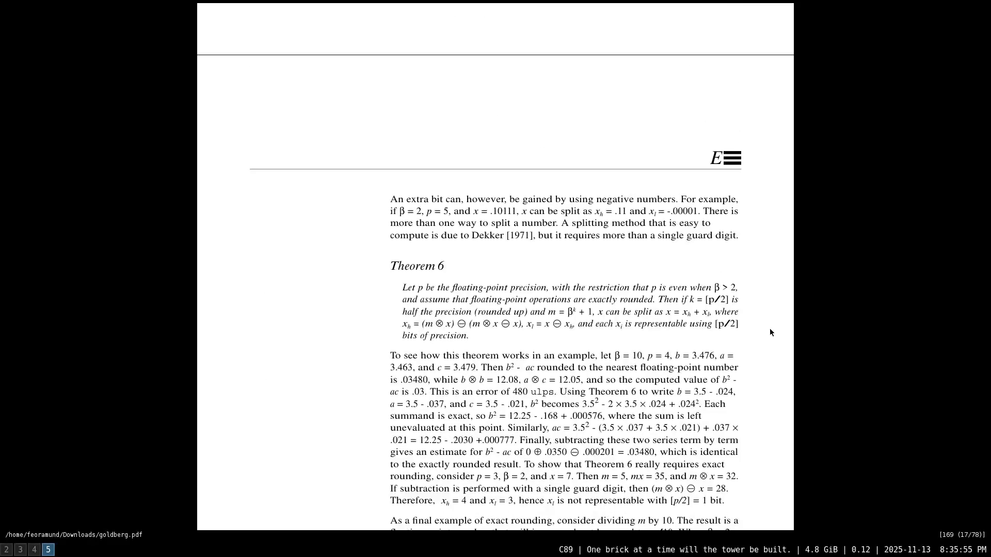
scroll(770, 333, "down", 1)
scroll(770, 333, "down", 1)
scroll(770, 333, "down", 1)
scroll(770, 333, "down", 1)
scroll(770, 333, "down", 1)
scroll(770, 332, "down", 1)
scroll(770, 333, "down", 1)
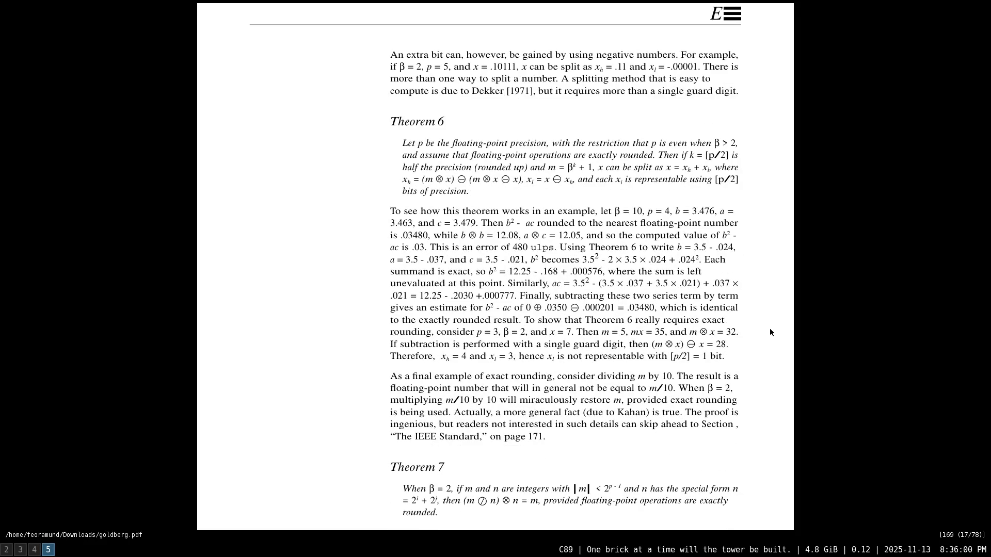
scroll(770, 334, "down", 1)
scroll(771, 333, "down", 1)
scroll(770, 333, "down", 2)
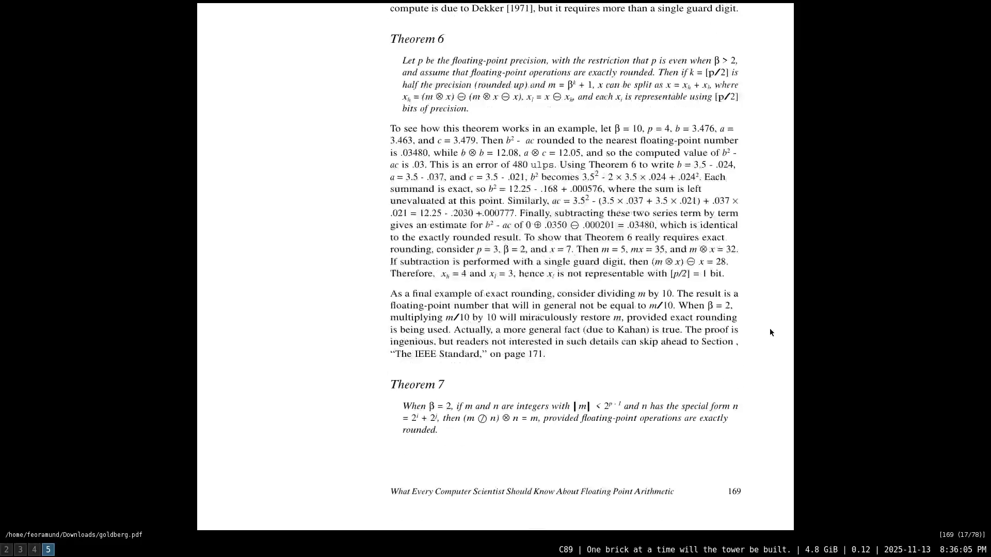
scroll(770, 333, "down", 4)
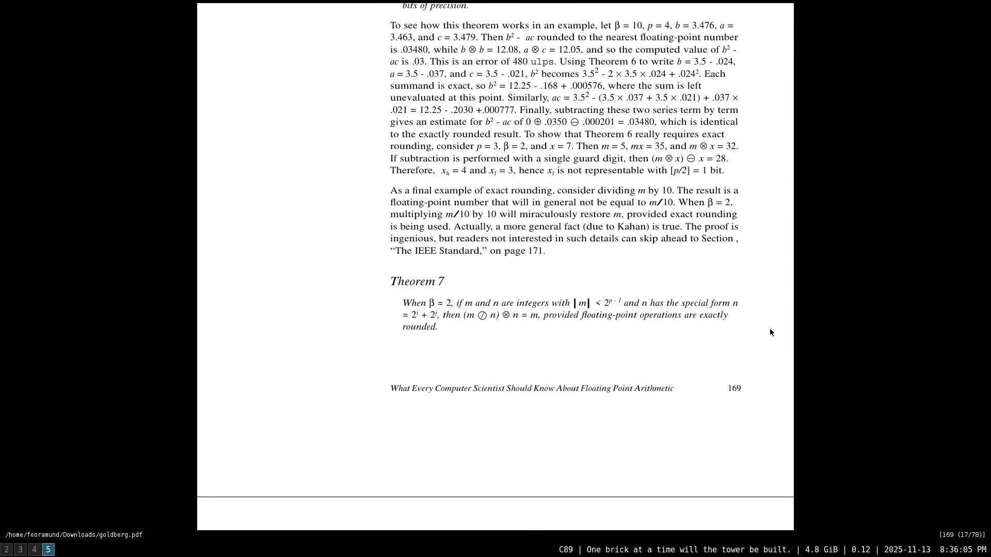
scroll(770, 332, "up", 3)
scroll(770, 332, "up", 3)
scroll(769, 333, "down", 10)
scroll(769, 332, "down", 5)
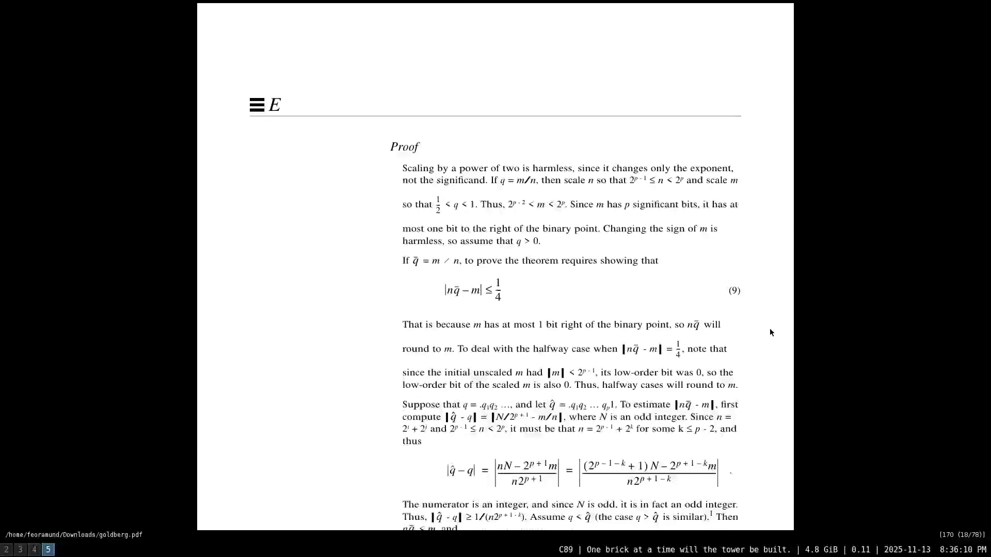
scroll(769, 332, "down", 1)
scroll(769, 332, "down", 2)
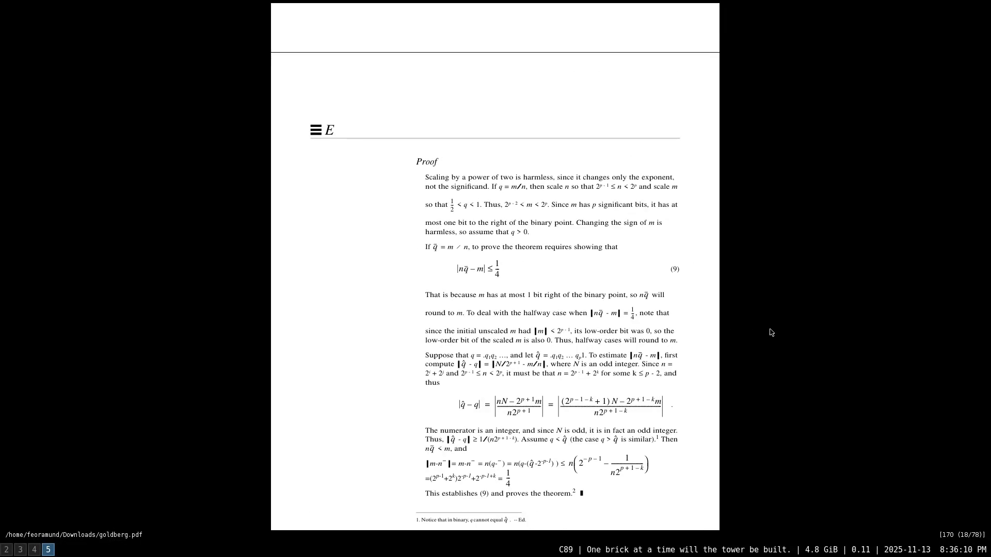
scroll(707, 385, "down", 7)
scroll(714, 411, "down", 8)
scroll(720, 404, "down", 4)
scroll(719, 405, "down", 4)
scroll(719, 405, "down", 1)
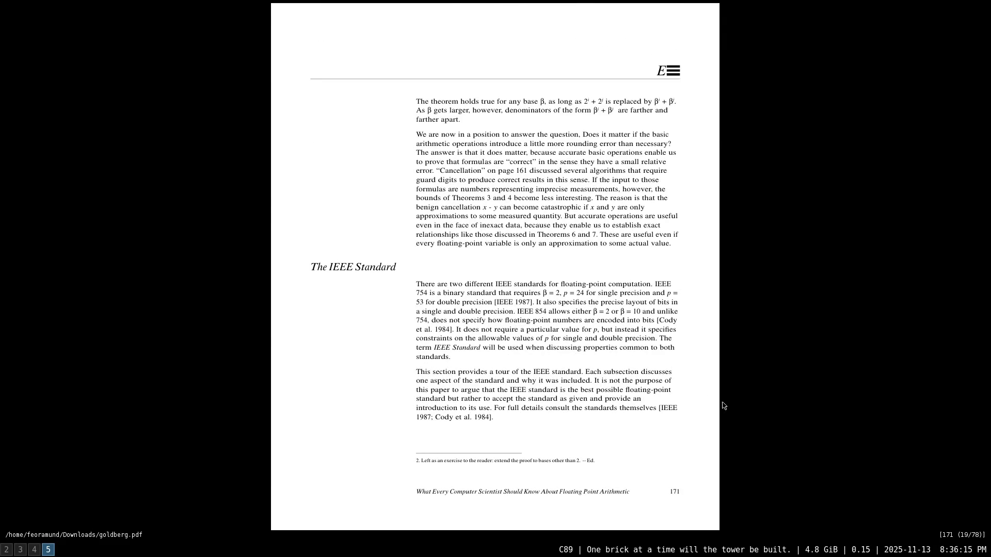
scroll(724, 405, "down", 1)
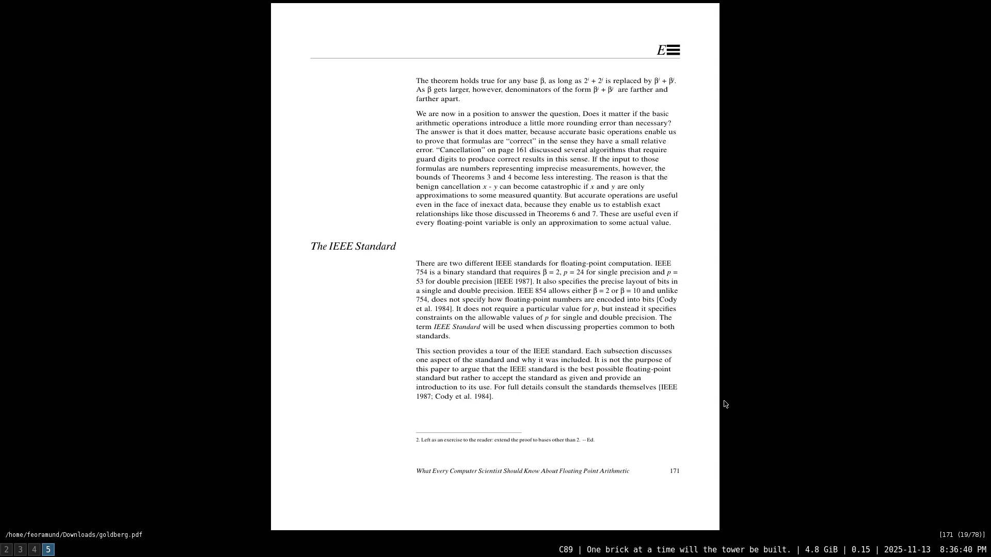
scroll(725, 403, "down", 1)
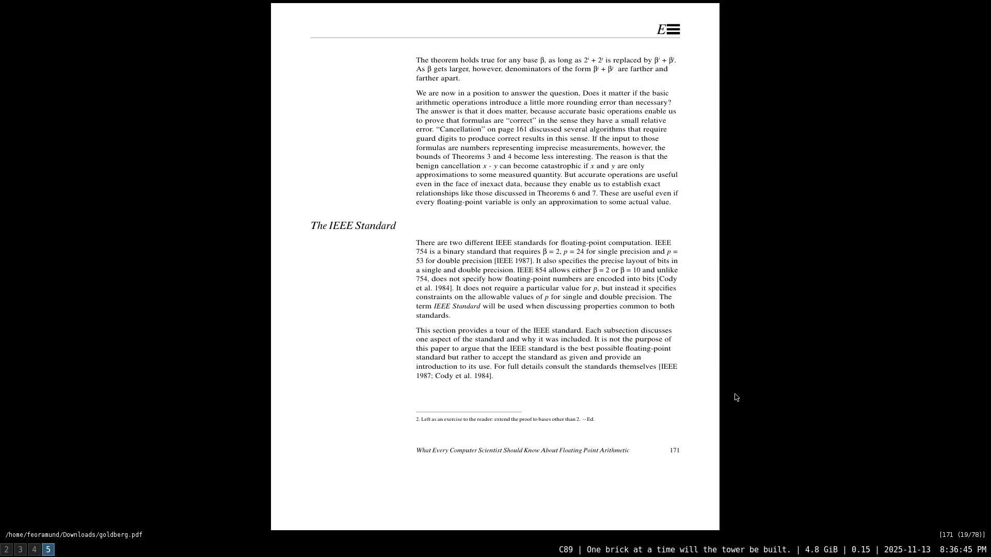
scroll(735, 397, "down", 2)
scroll(736, 397, "down", 3)
scroll(737, 397, "down", 5)
scroll(737, 397, "down", 4)
scroll(737, 396, "down", 3)
scroll(736, 396, "down", 3)
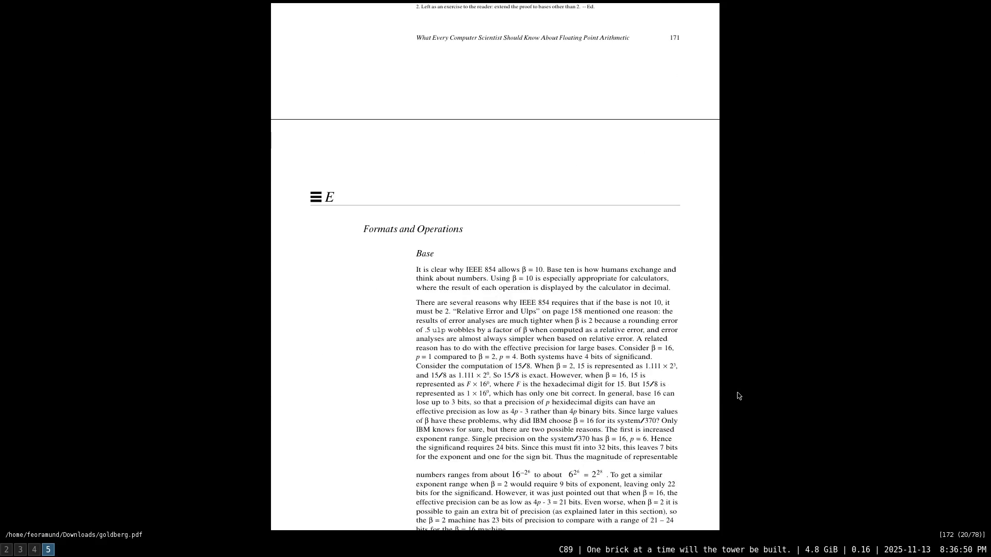
scroll(737, 397, "down", 1)
scroll(737, 397, "down", 1)
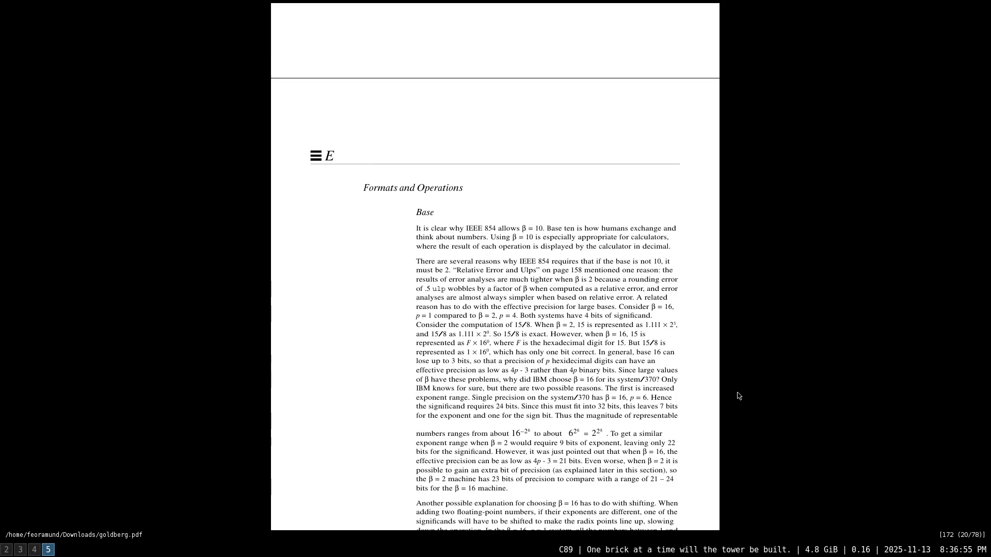
scroll(737, 396, "down", 1)
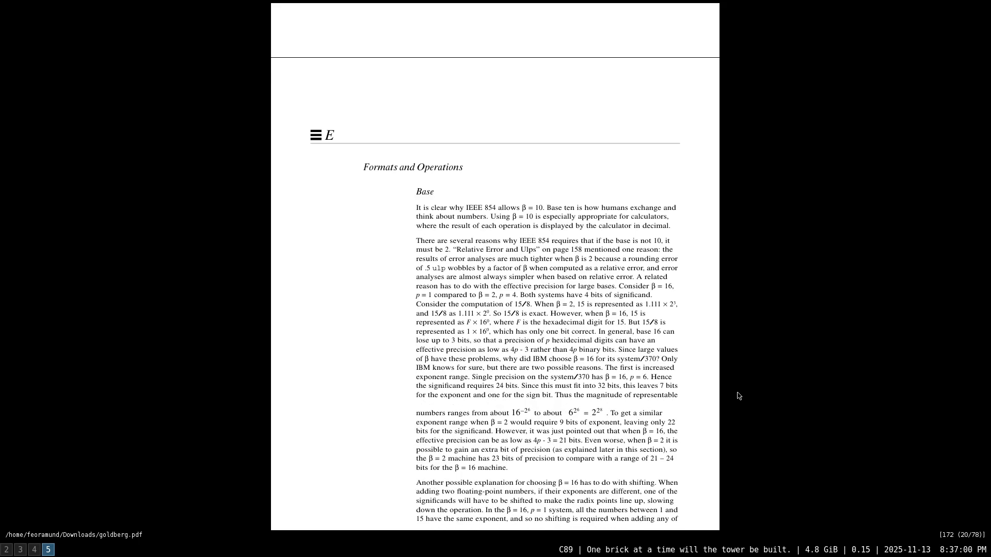
scroll(737, 395, "down", 1)
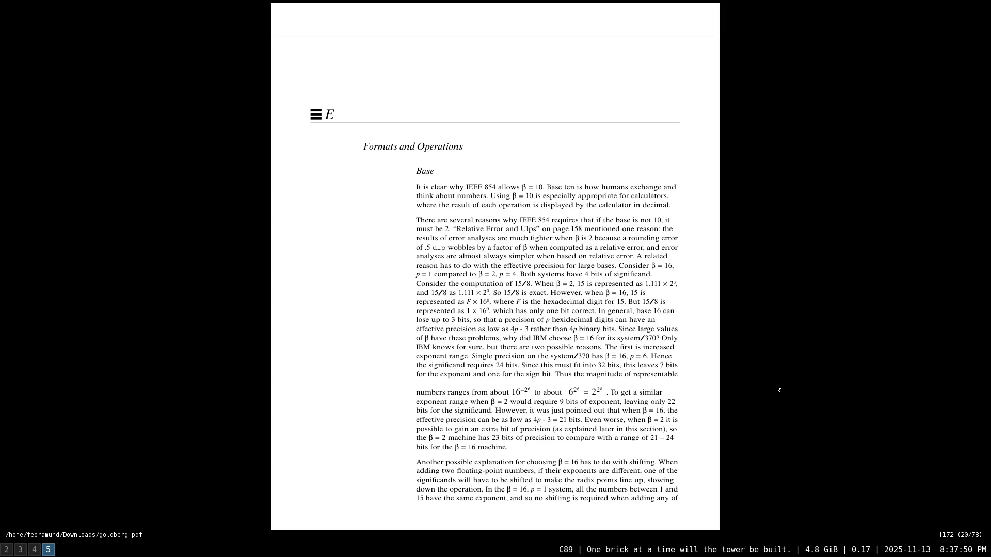
scroll(776, 387, "down", 1)
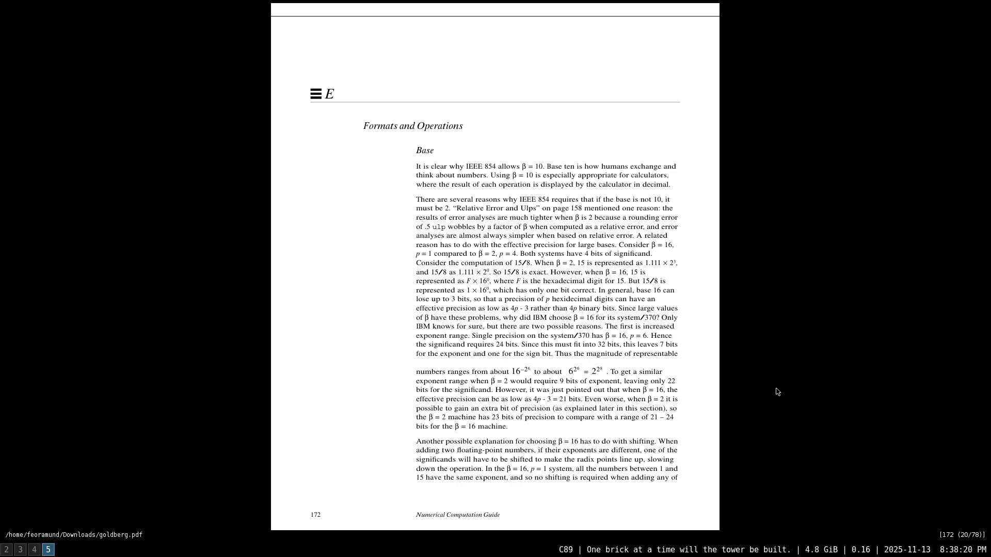
scroll(777, 392, "down", 1)
scroll(776, 389, "down", 1)
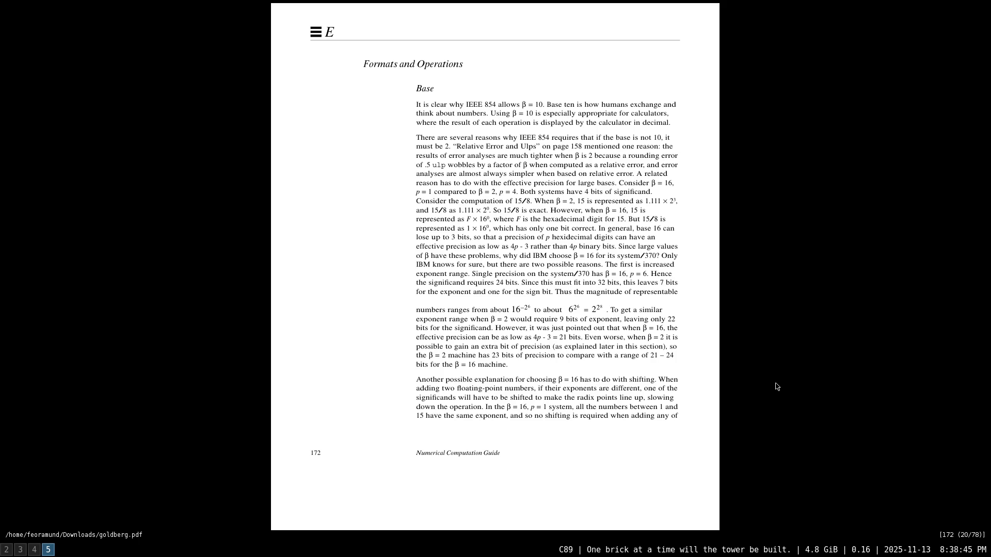
scroll(777, 386, "down", 1)
scroll(777, 387, "down", 1)
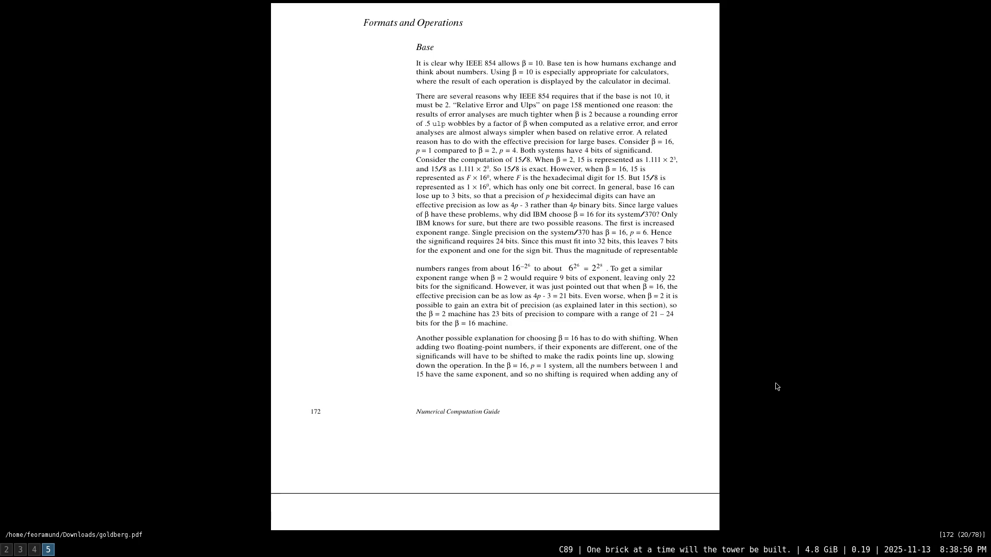
scroll(776, 386, "down", 1)
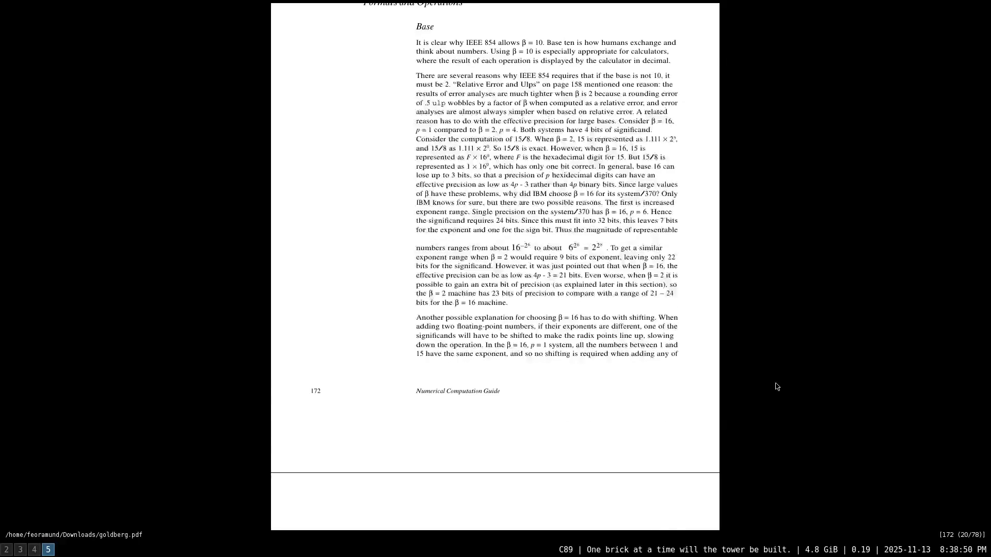
scroll(776, 386, "down", 3)
scroll(776, 387, "down", 2)
scroll(777, 386, "down", 4)
scroll(776, 387, "down", 1)
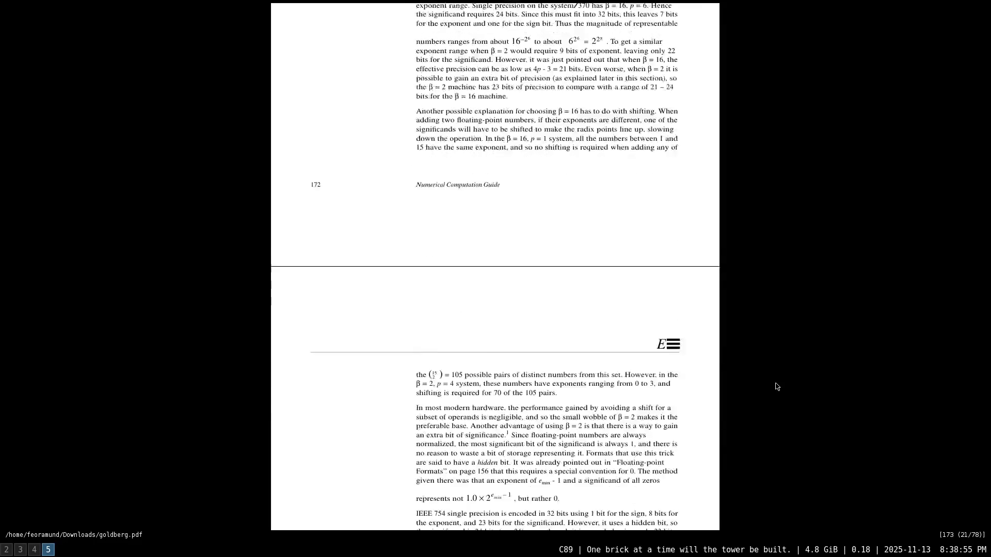
scroll(776, 387, "down", 2)
scroll(777, 386, "down", 2)
scroll(776, 386, "down", 1)
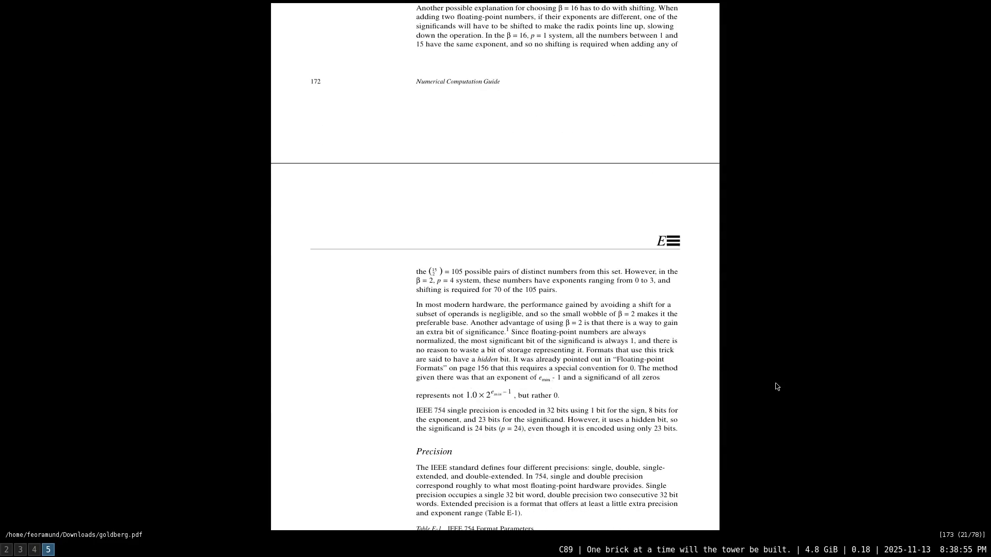
scroll(776, 386, "down", 1)
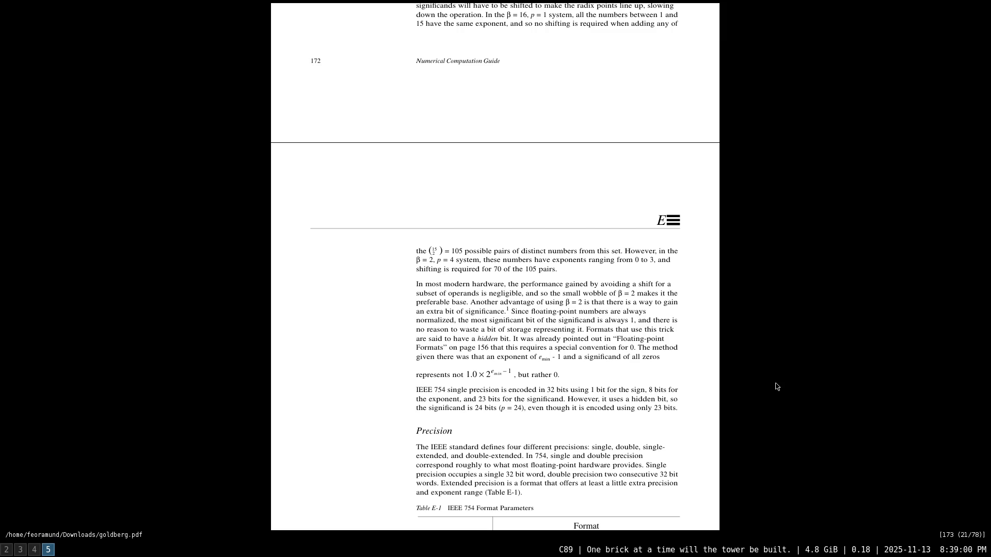
scroll(776, 386, "down", 1)
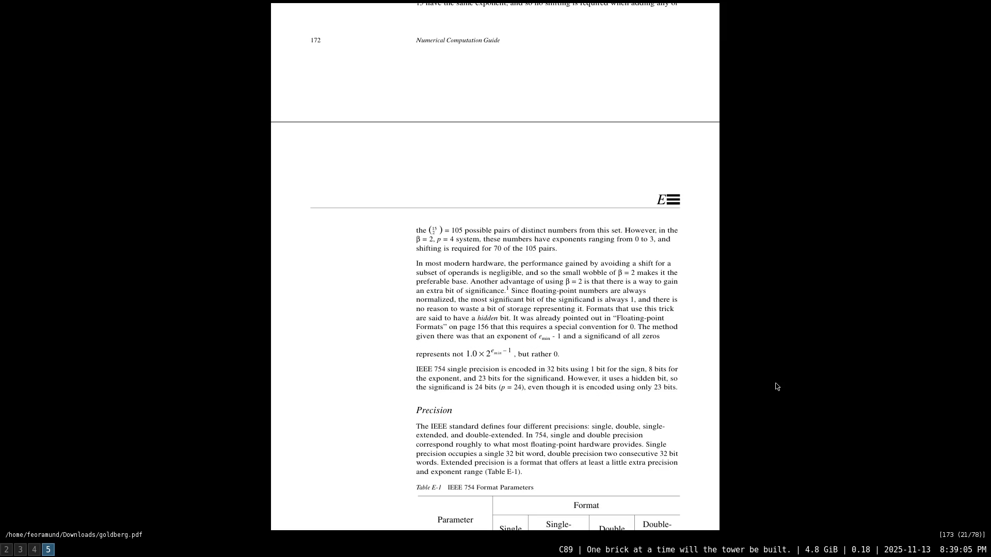
scroll(777, 386, "down", 1)
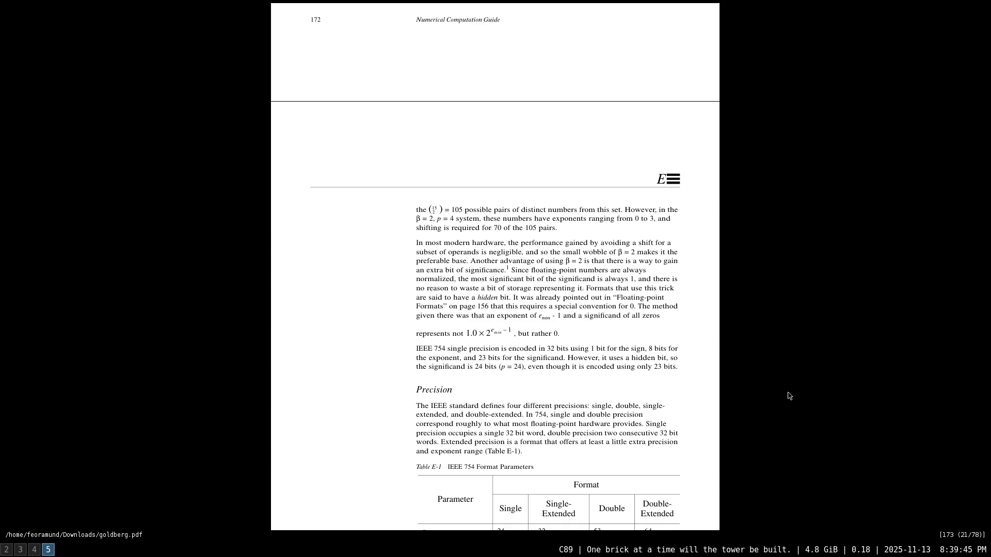
scroll(788, 396, "down", 1)
scroll(790, 395, "down", 1)
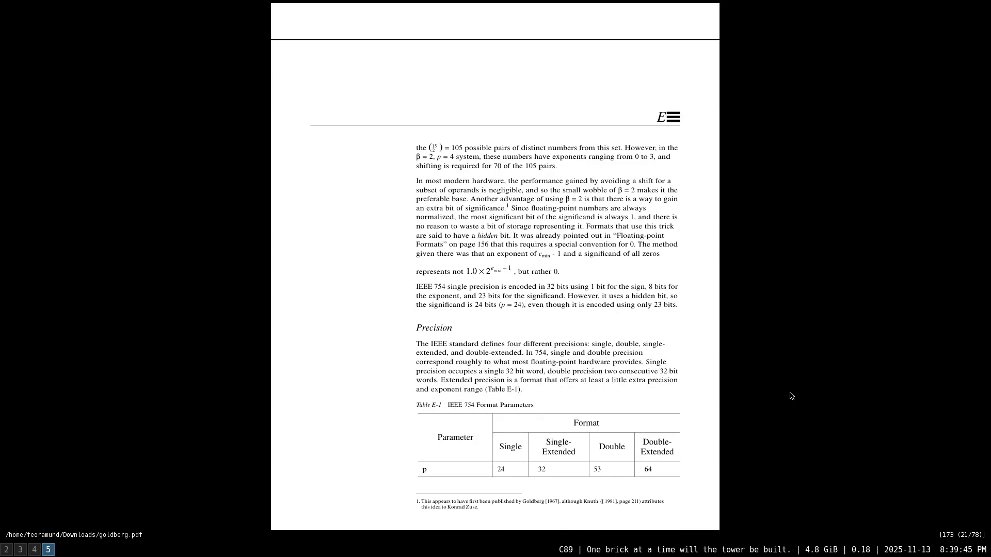
scroll(791, 396, "down", 1)
scroll(790, 396, "down", 2)
scroll(791, 395, "down", 2)
scroll(790, 395, "down", 1)
scroll(791, 395, "down", 1)
scroll(791, 396, "down", 1)
scroll(791, 395, "down", 2)
scroll(792, 395, "down", 1)
scroll(791, 395, "down", 1)
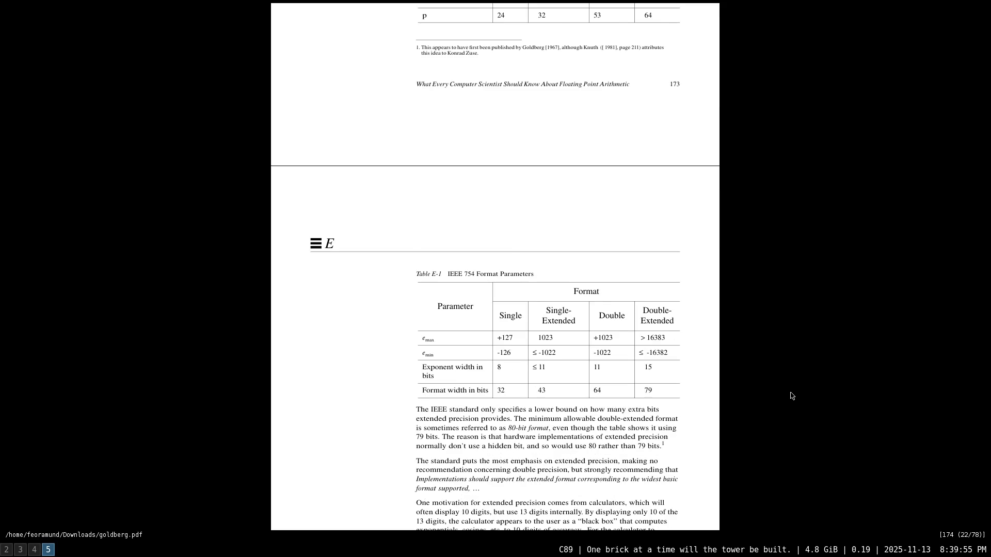
scroll(791, 395, "down", 1)
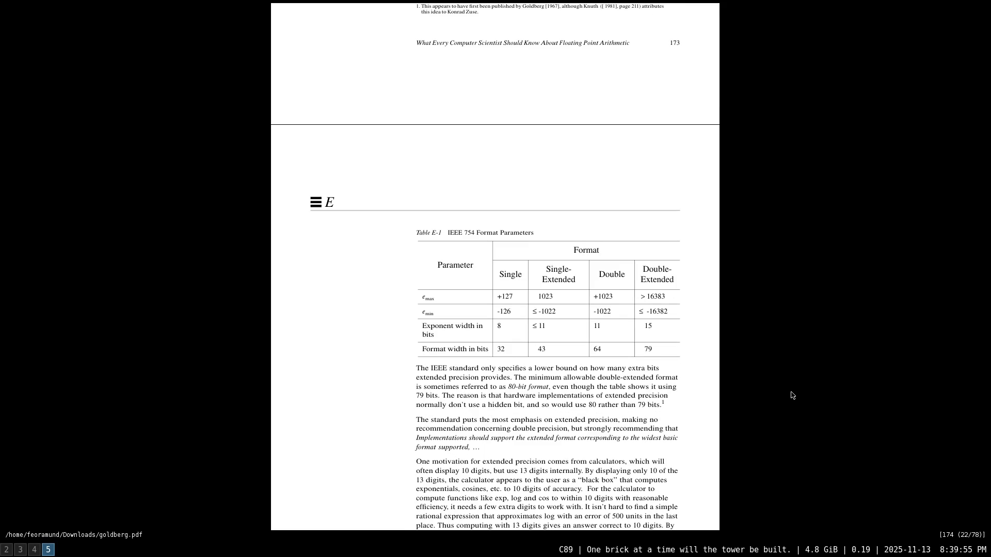
scroll(791, 396, "down", 1)
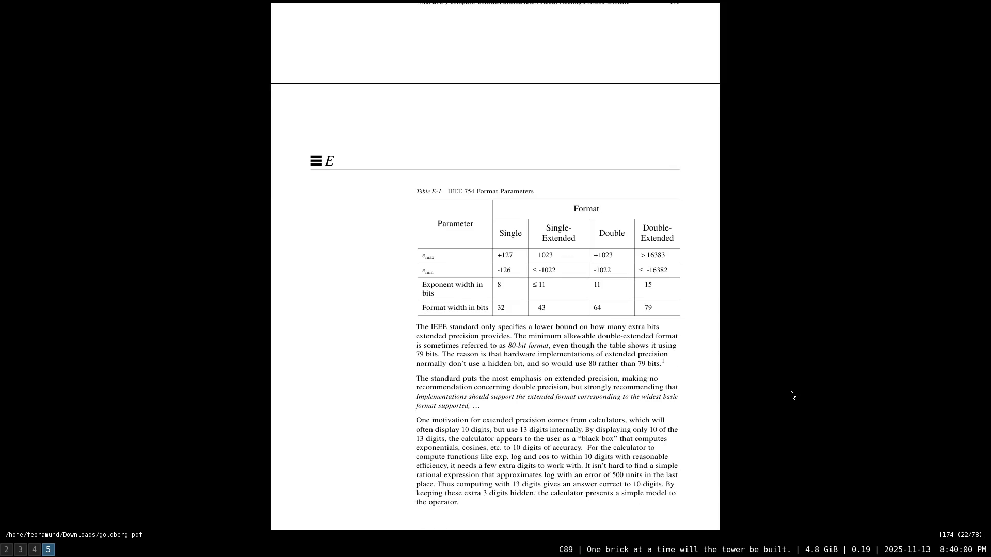
scroll(791, 396, "down", 2)
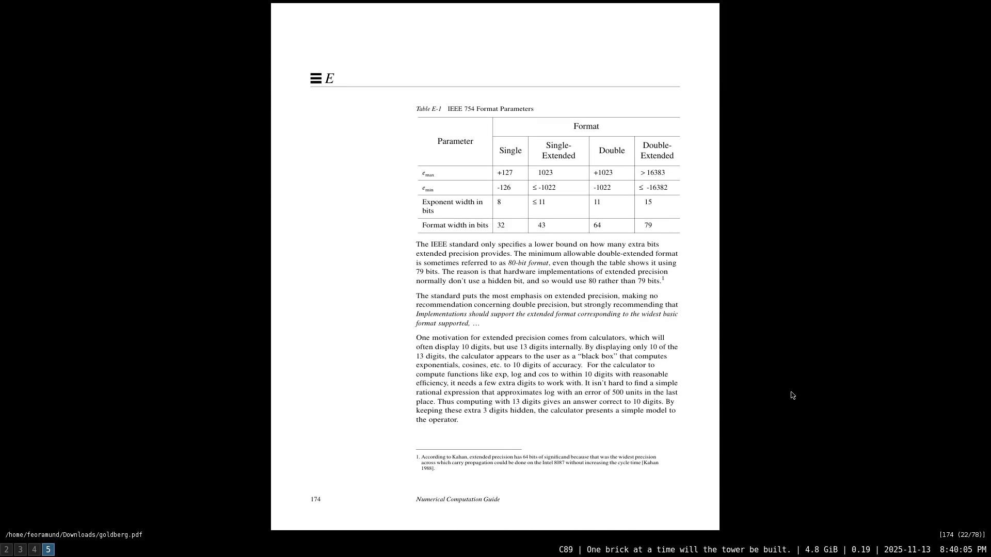
scroll(791, 395, "down", 2)
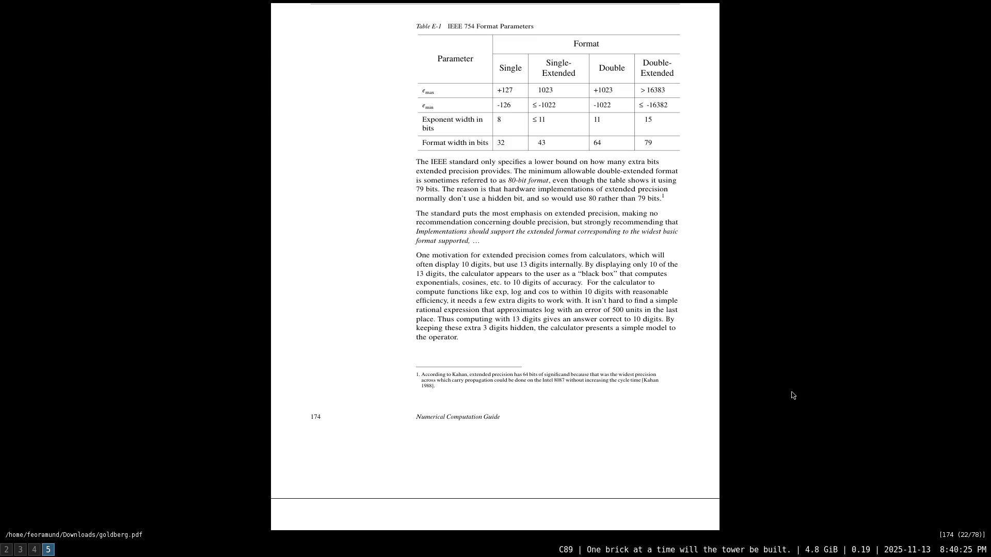
scroll(791, 395, "down", 3)
scroll(793, 394, "down", 3)
scroll(794, 395, "down", 1)
scroll(794, 395, "down", 3)
scroll(794, 395, "down", 1)
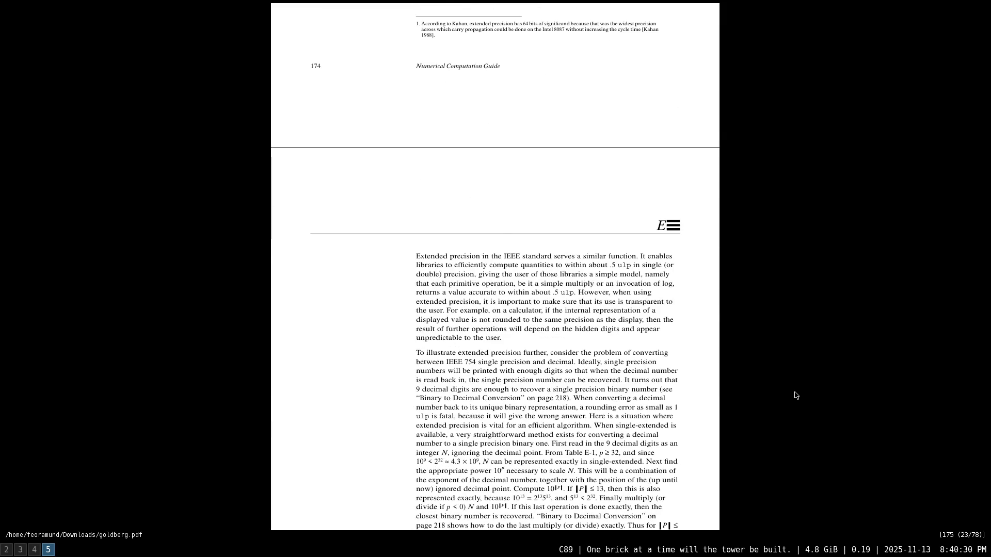
scroll(794, 396, "down", 1)
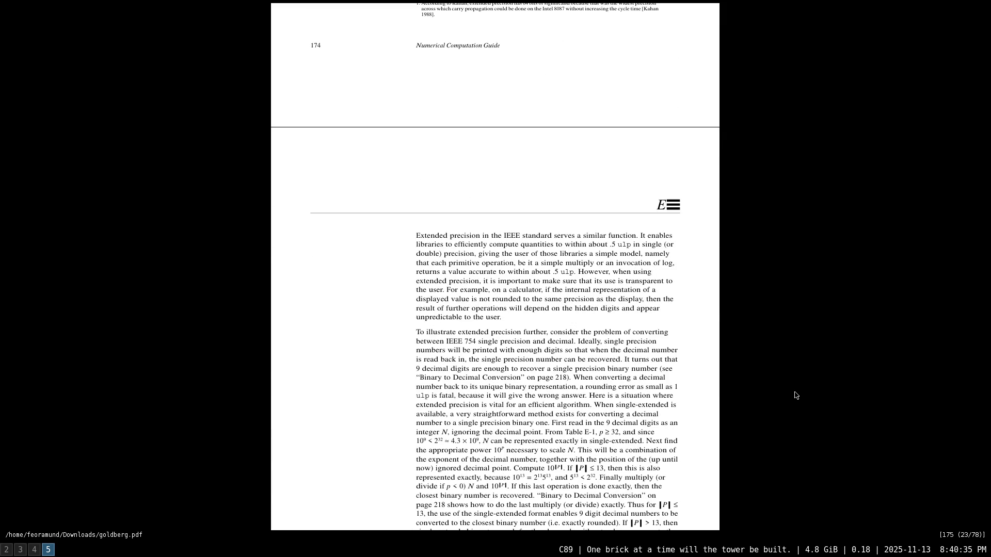
scroll(792, 395, "down", 3)
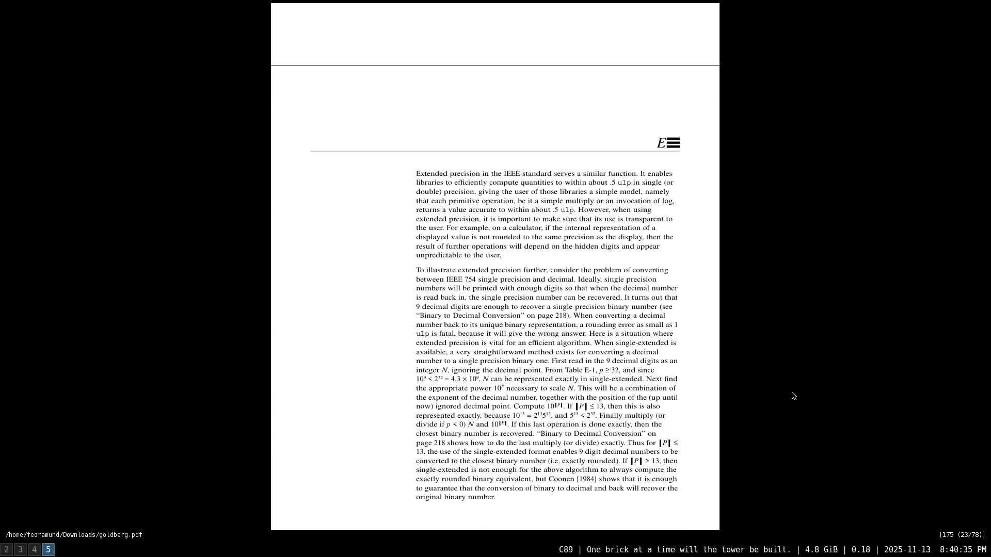
scroll(792, 396, "down", 2)
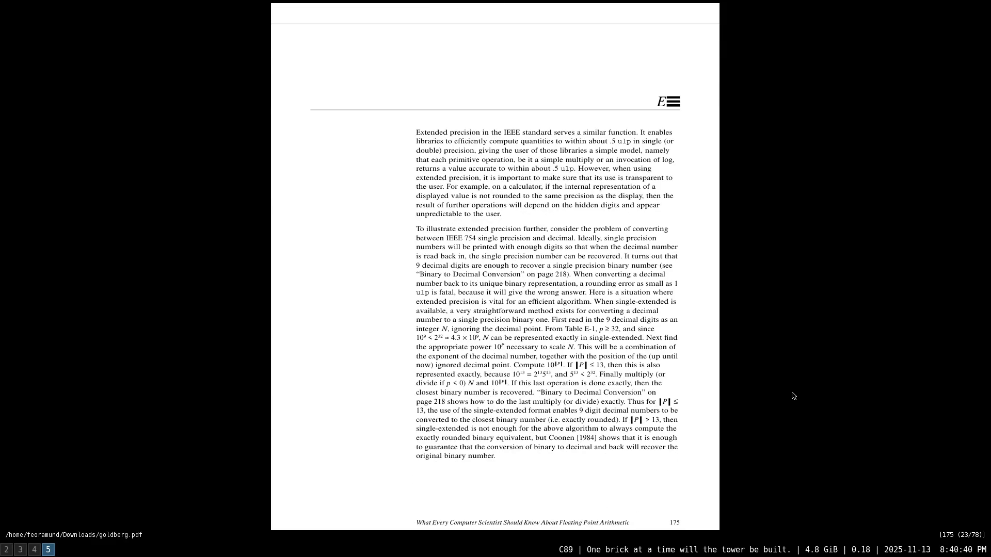
scroll(792, 396, "down", 1)
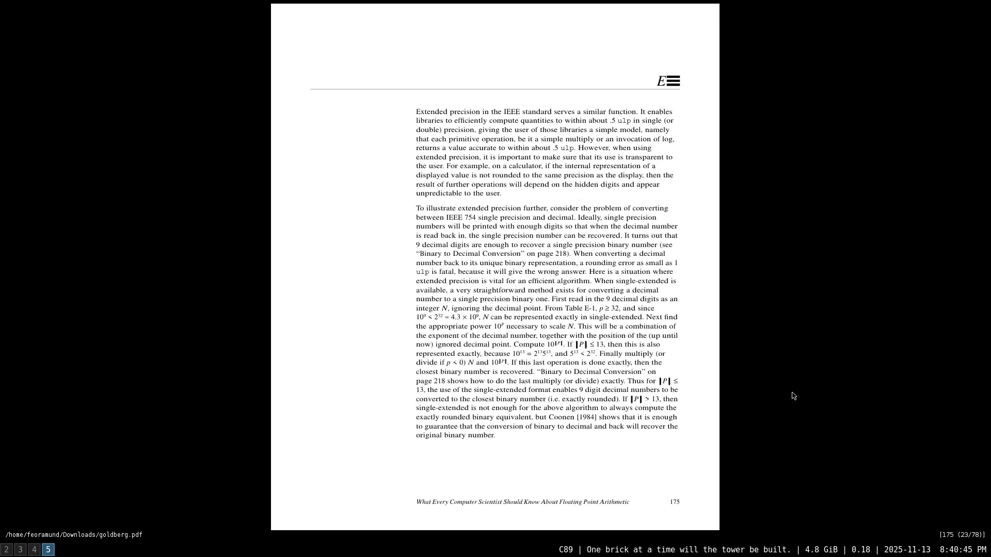
scroll(792, 395, "down", 1)
scroll(792, 395, "down", 1)
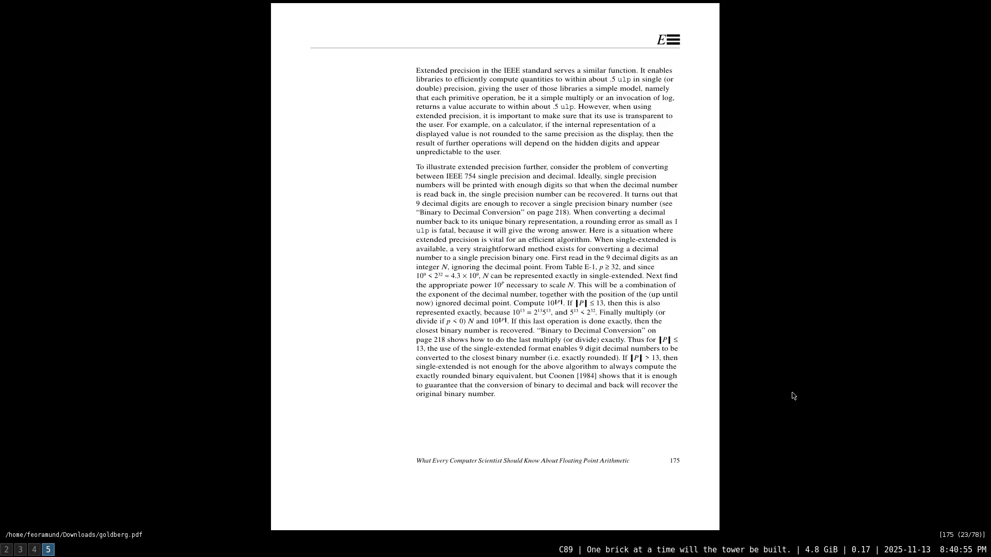
scroll(792, 396, "down", 1)
scroll(791, 396, "down", 1)
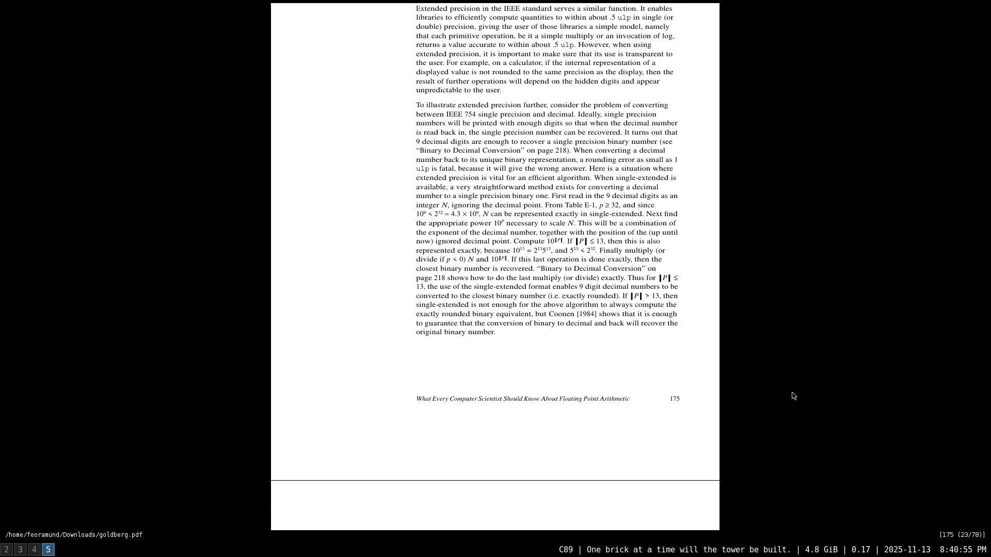
scroll(792, 396, "down", 1)
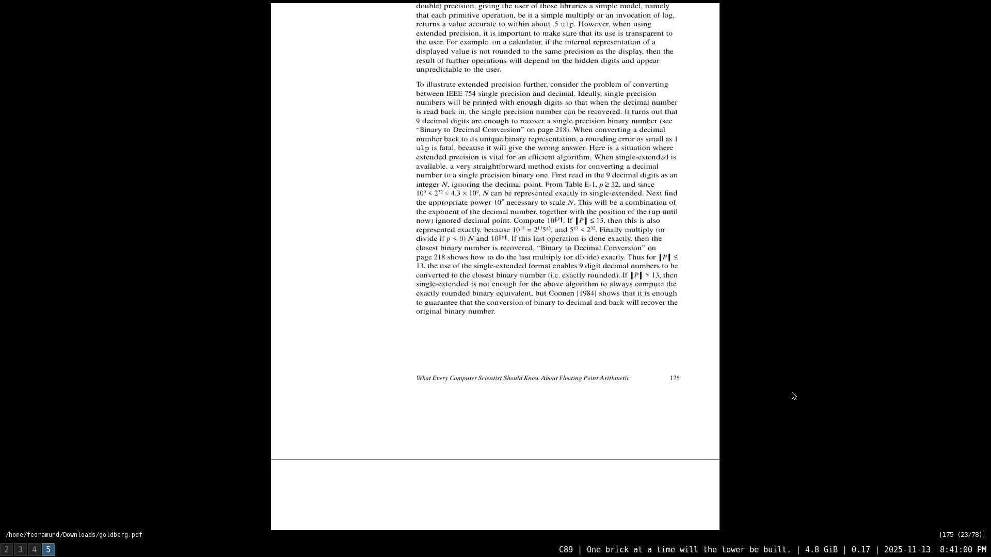
scroll(792, 396, "down", 2)
scroll(792, 396, "down", 1)
scroll(791, 395, "down", 3)
scroll(792, 396, "down", 4)
scroll(792, 396, "down", 5)
scroll(790, 396, "down", 1)
scroll(790, 397, "down", 2)
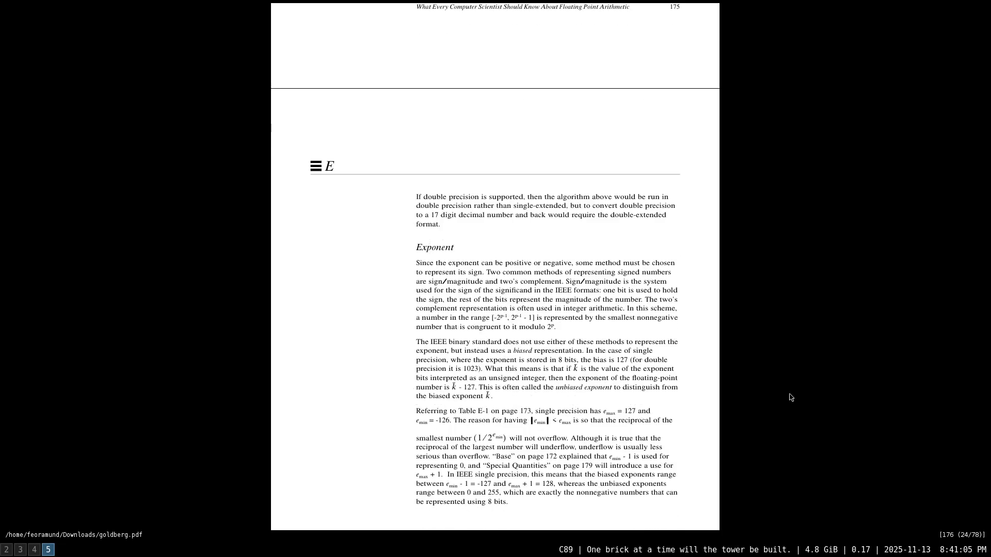